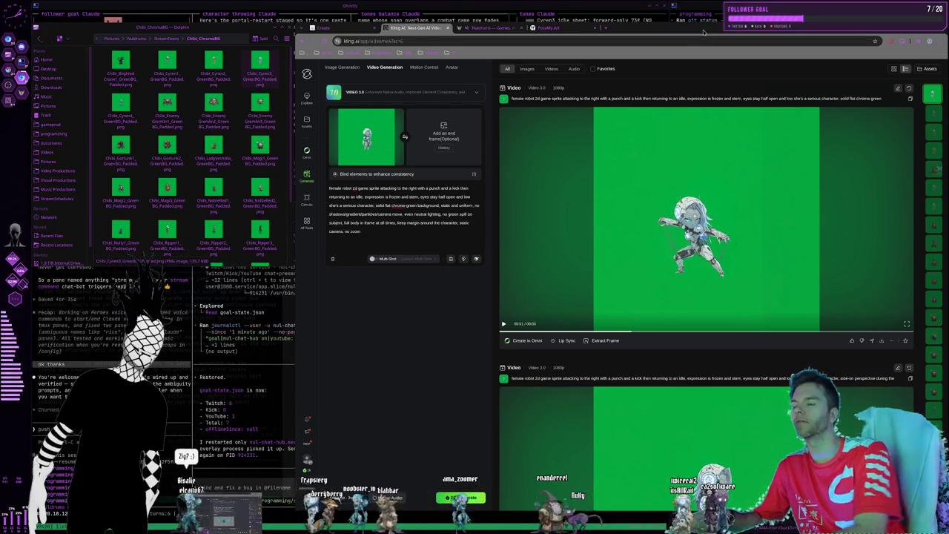
Cycle windows and workspaces back to the Kling video page and sprite folder
key(alt+Tab)
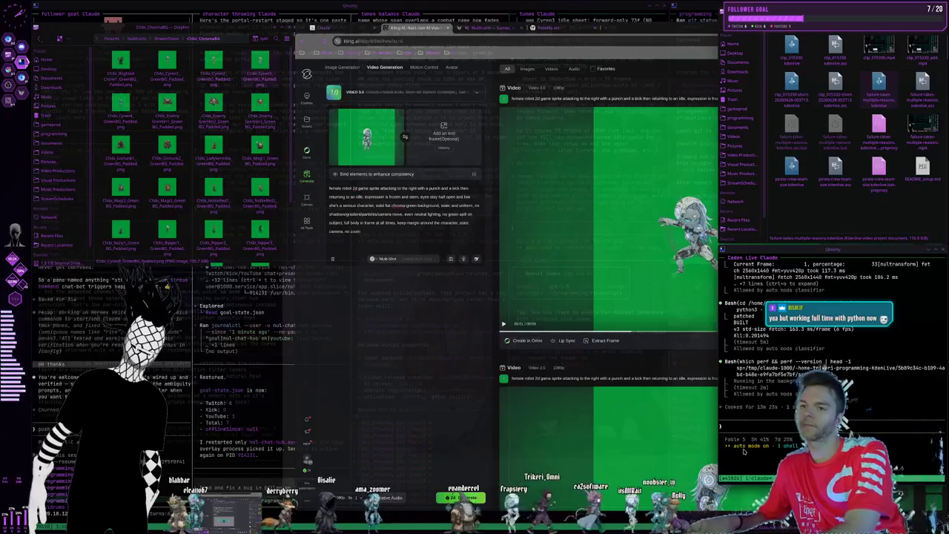
key(alt+Tab)
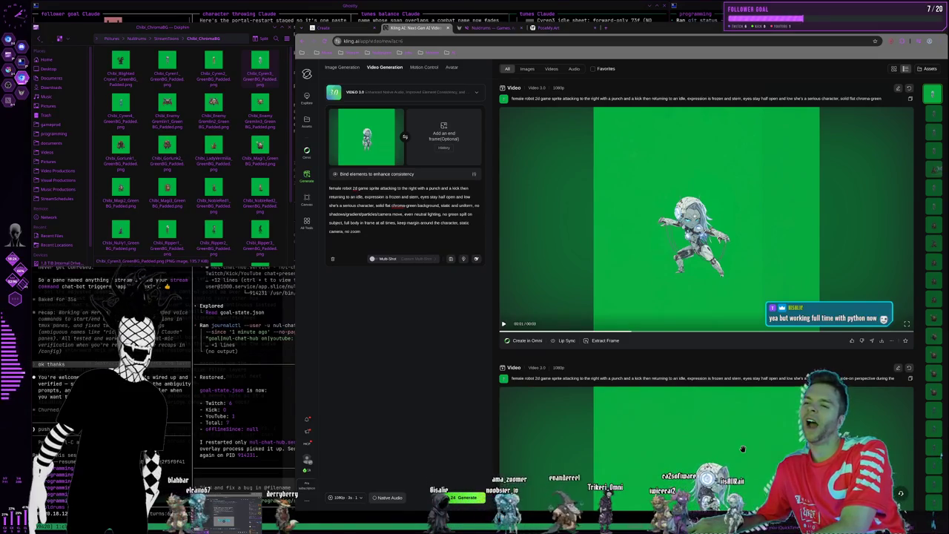
key(super+1)
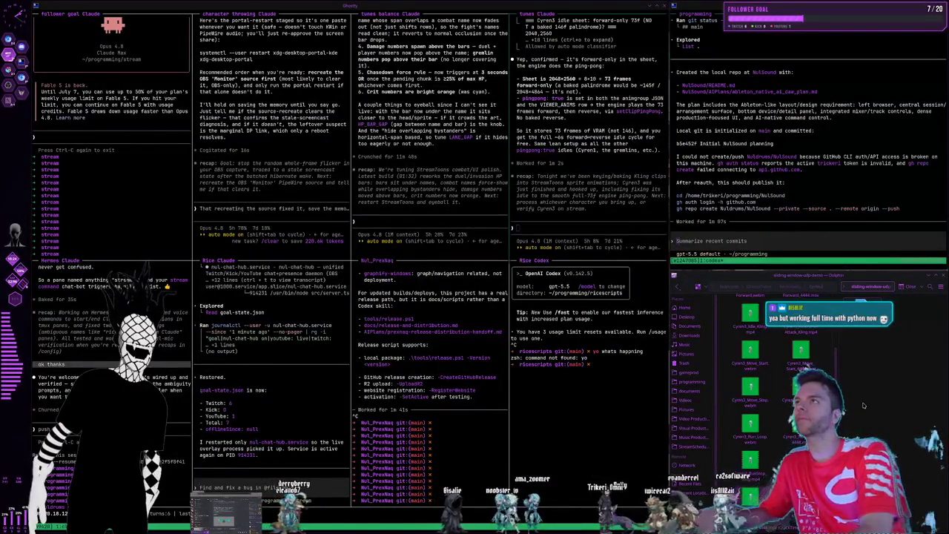
key(super+2)
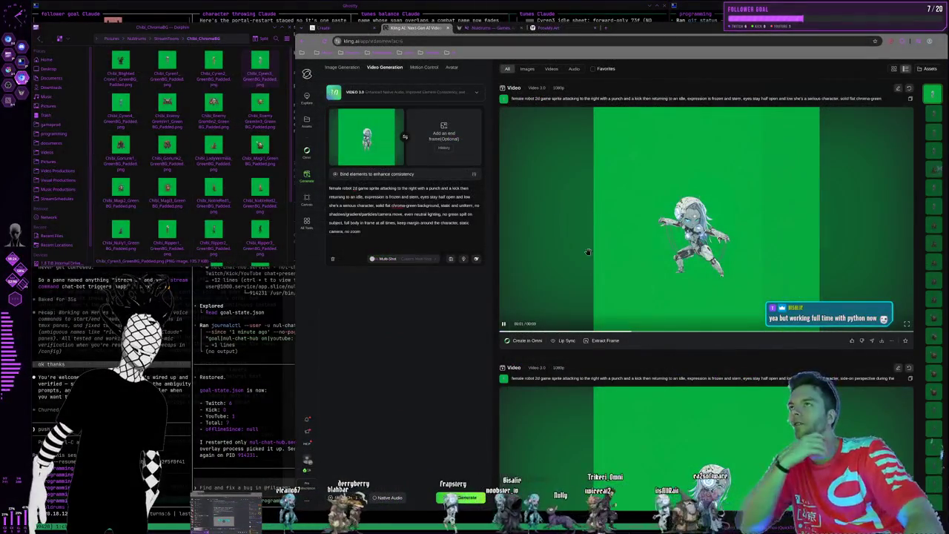
Preview the Ripper2, Sneerlin1, Sneerlin2 and Sneerlin3 sprite images from the folder
scroll(246, 129, down, 3)
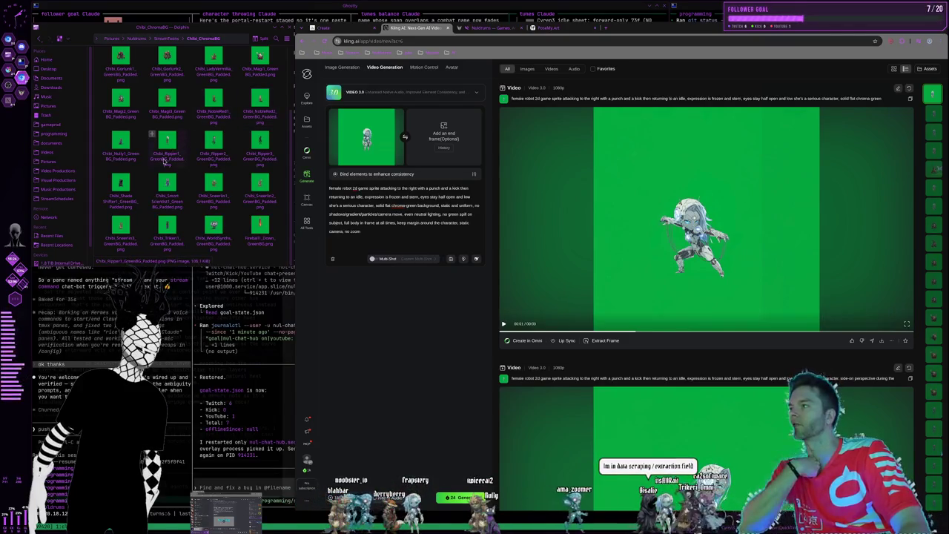
click(206, 153)
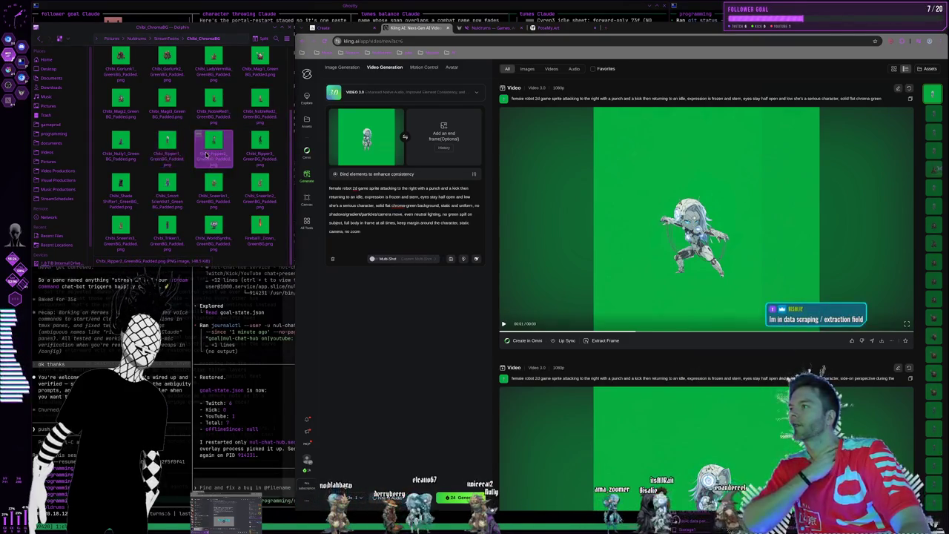
double_click(213, 153)
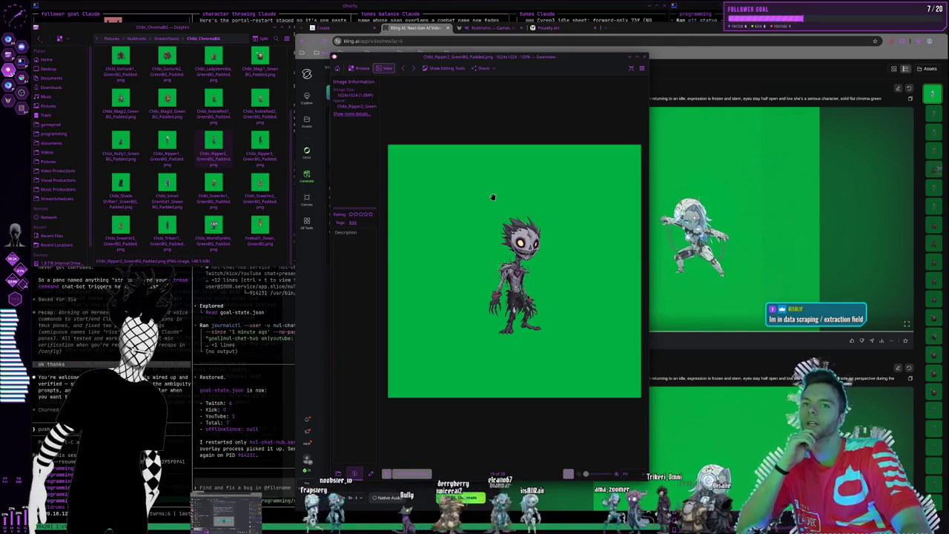
click(646, 57)
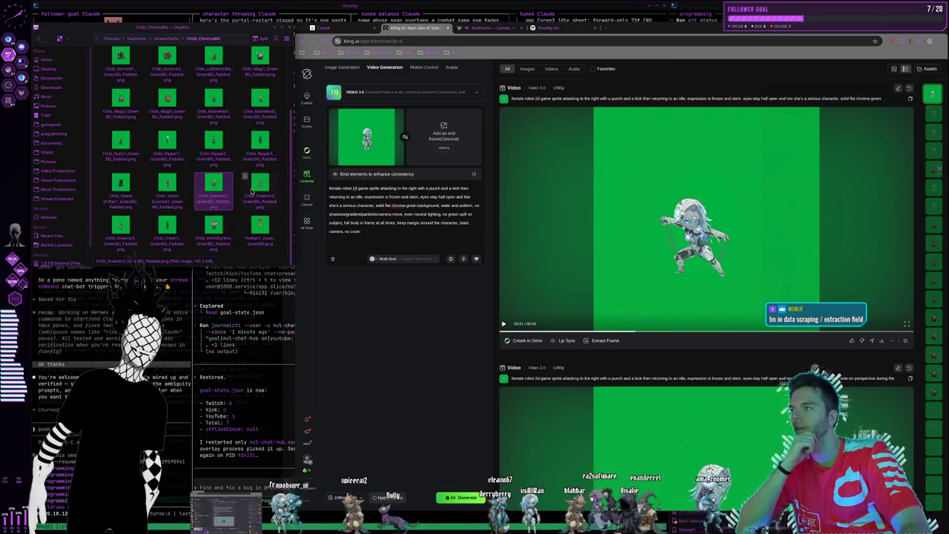
double_click(216, 196)
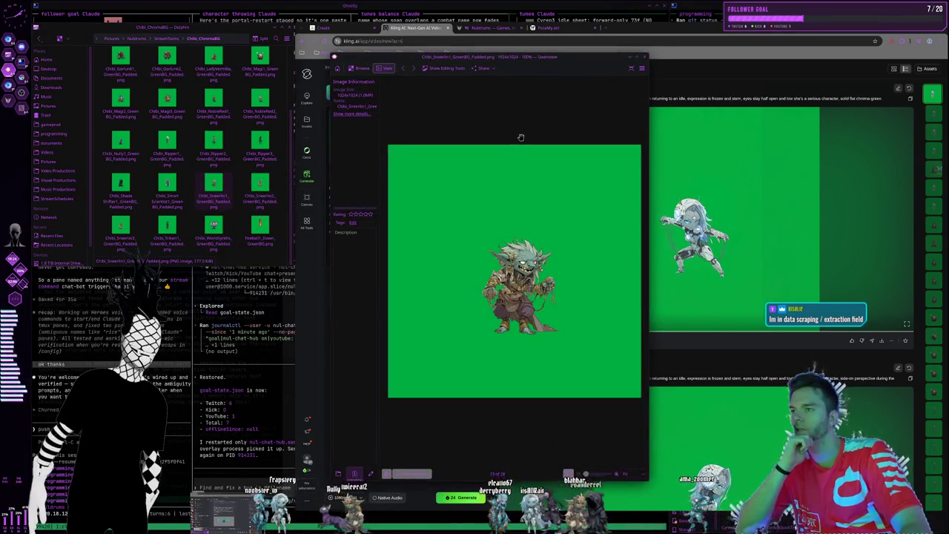
click(644, 57)
double_click(260, 185)
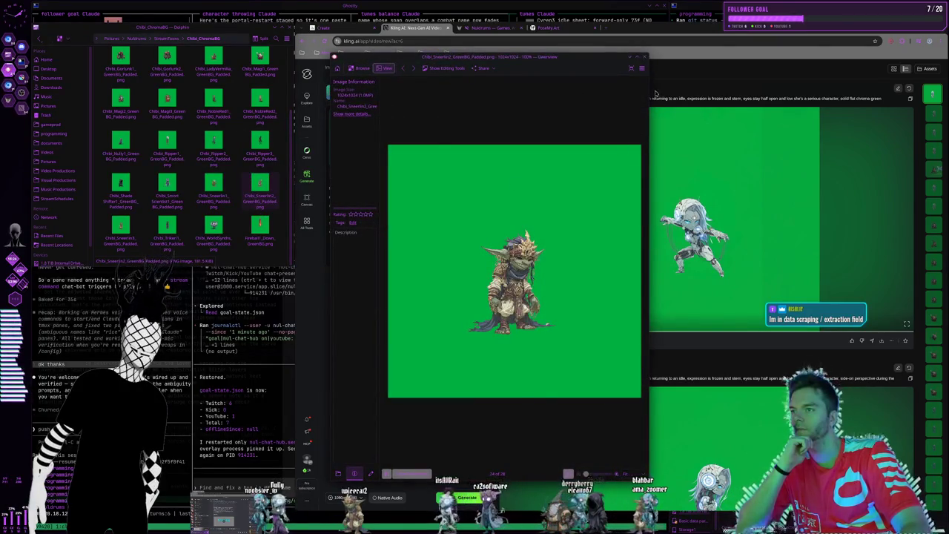
click(647, 57)
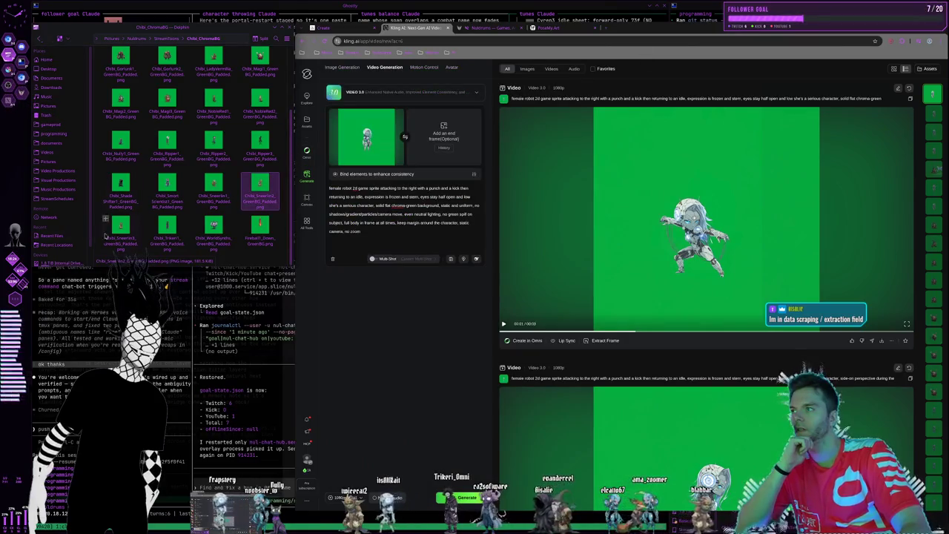
double_click(113, 235)
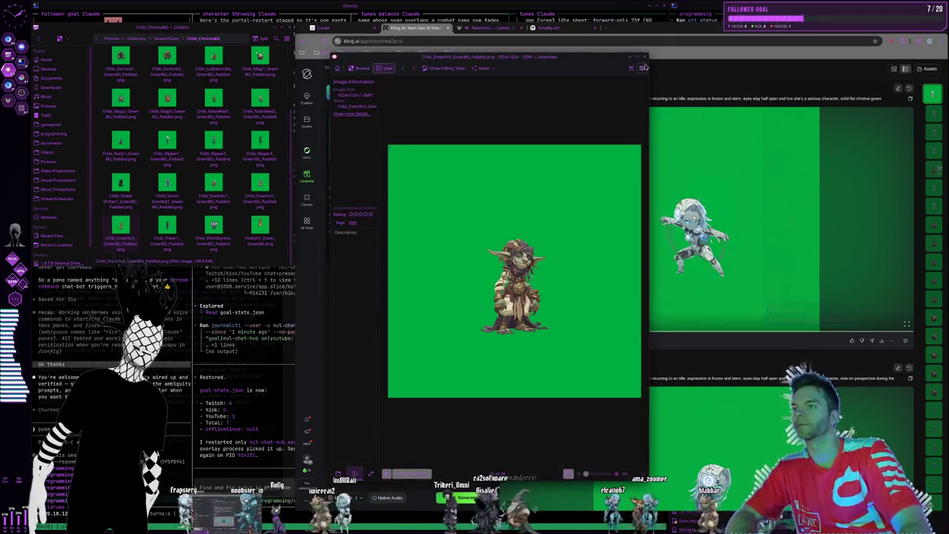
click(645, 57)
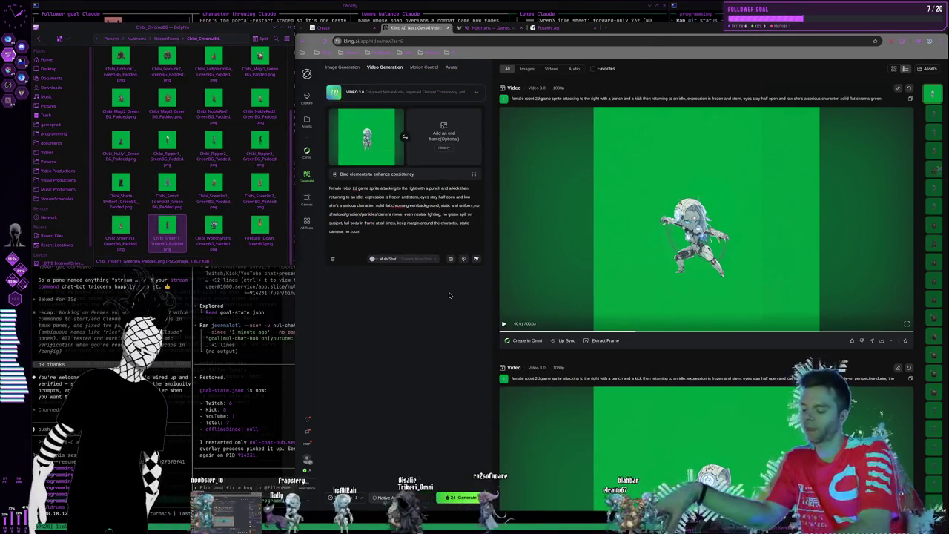
In Krita, hide the other layers so only the barrel sprite layer shows
key(ctrl+super+Right)
key(ctrl+super+Right)
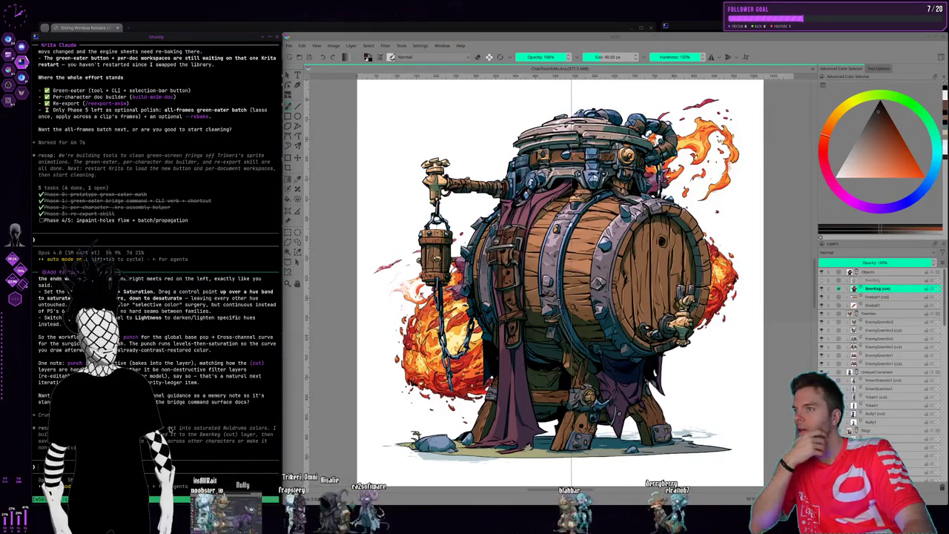
scroll(170, 429, up, 3)
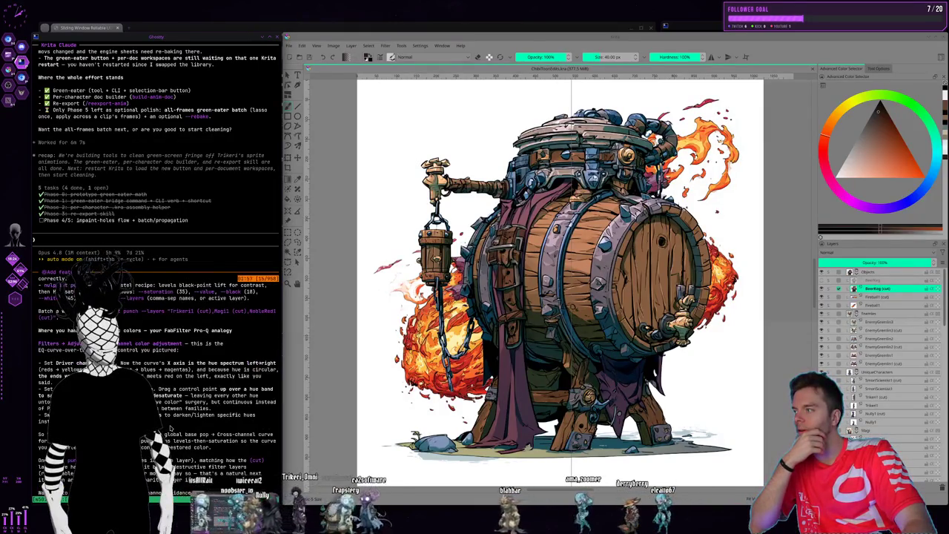
scroll(170, 429, up, 4)
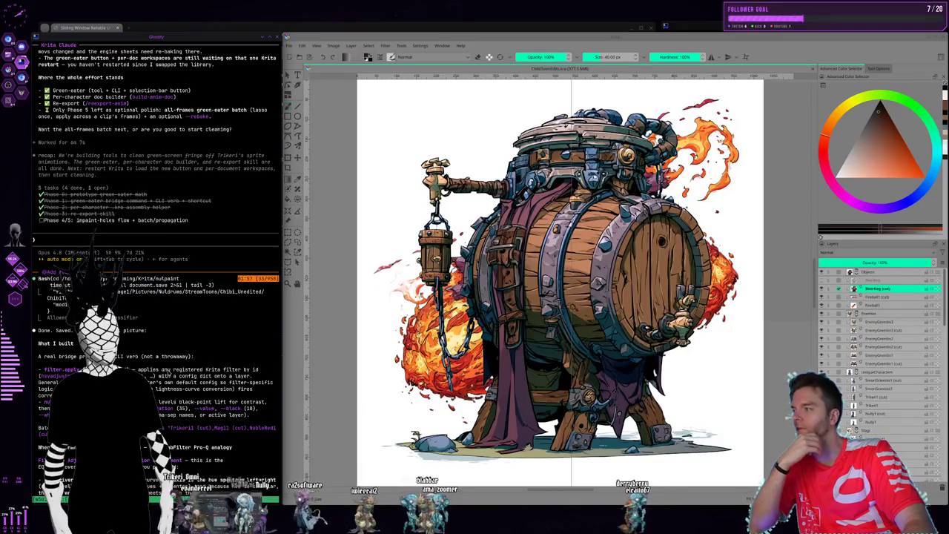
shift+click(828, 292)
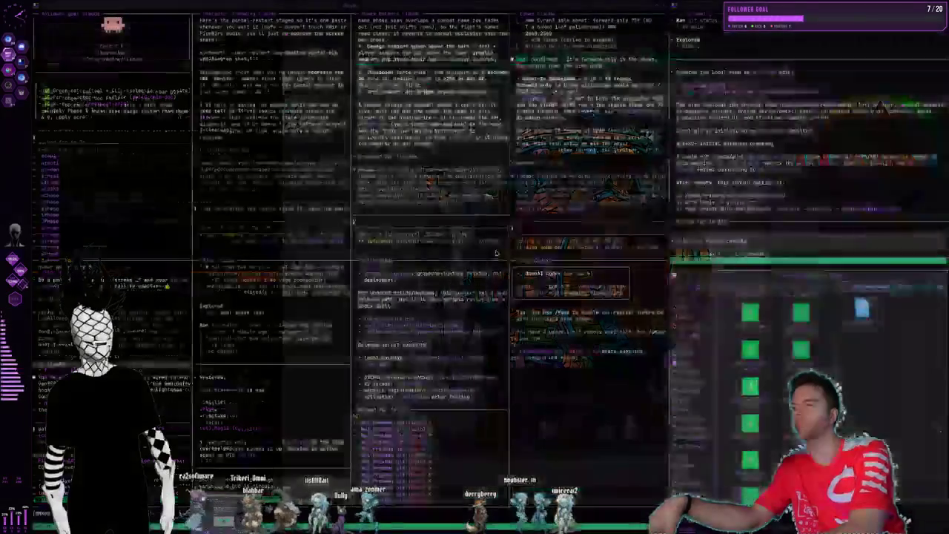
key(super+1)
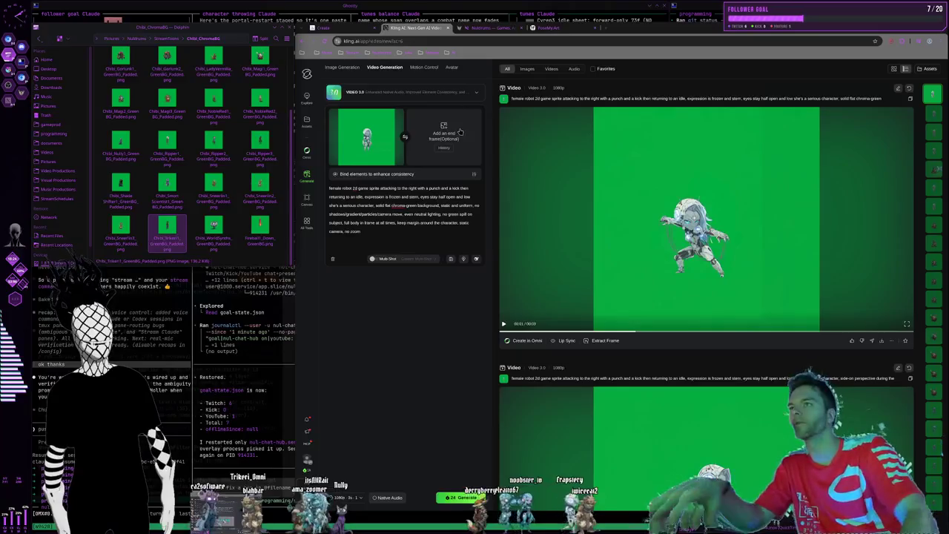
Go to the Midjourney Create page and preview the red-hooded fox image
click(489, 28)
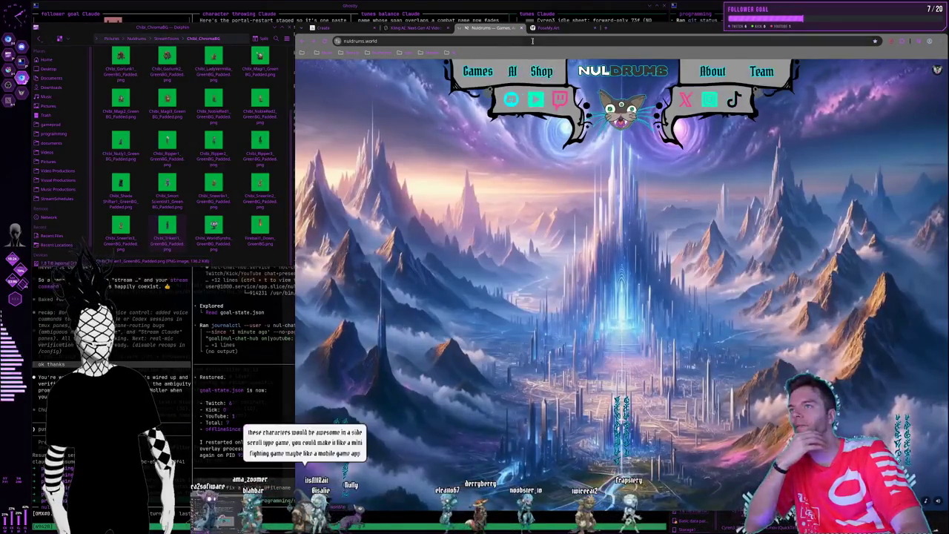
click(334, 28)
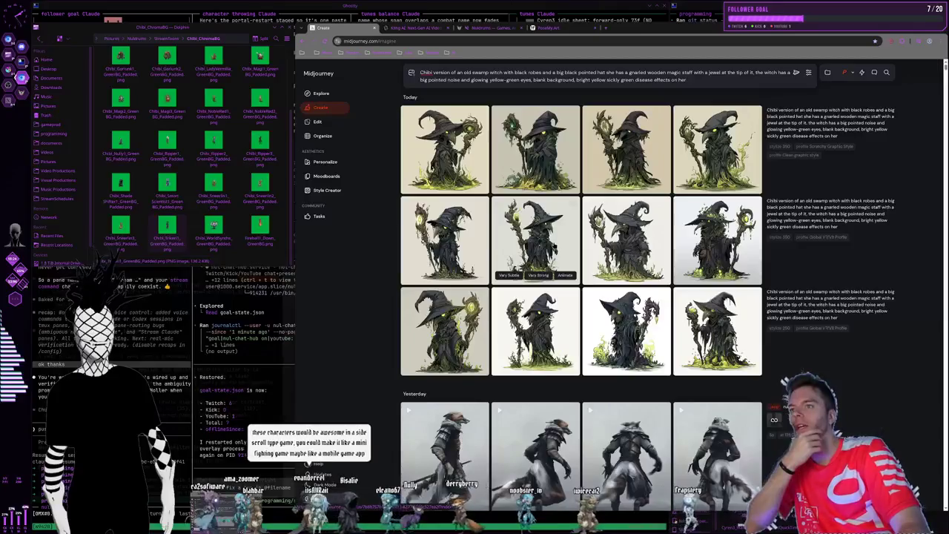
scroll(558, 251, down, 4)
scroll(571, 249, down, 6)
scroll(580, 247, down, 4)
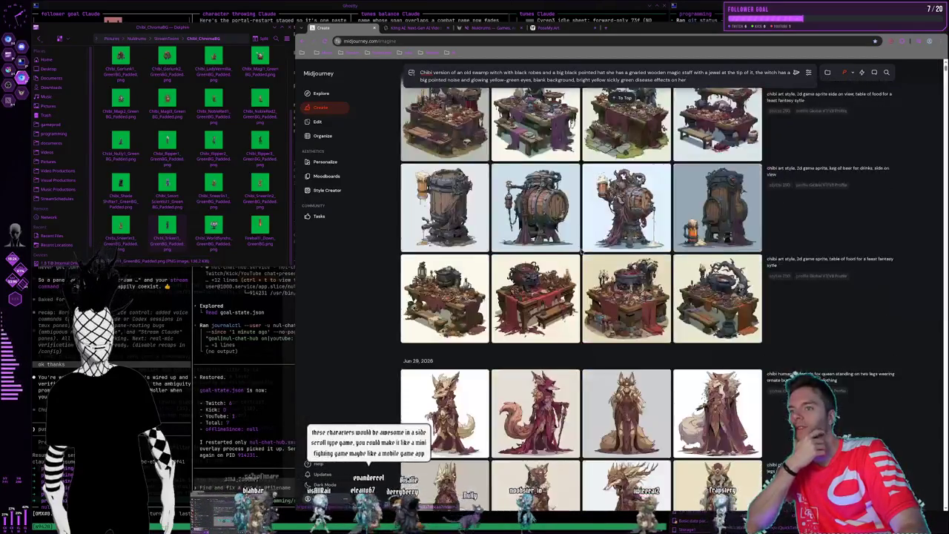
scroll(563, 222, down, 1)
scroll(549, 196, down, 2)
click(545, 190)
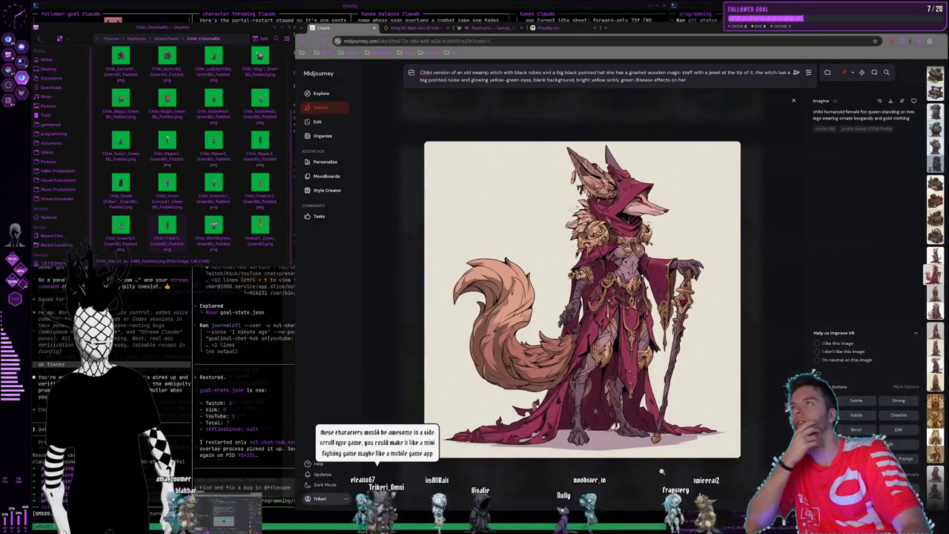
key(Escape)
Preview two gremlin images, including the fluffy winged gremlin, then close it
scroll(649, 288, down, 3)
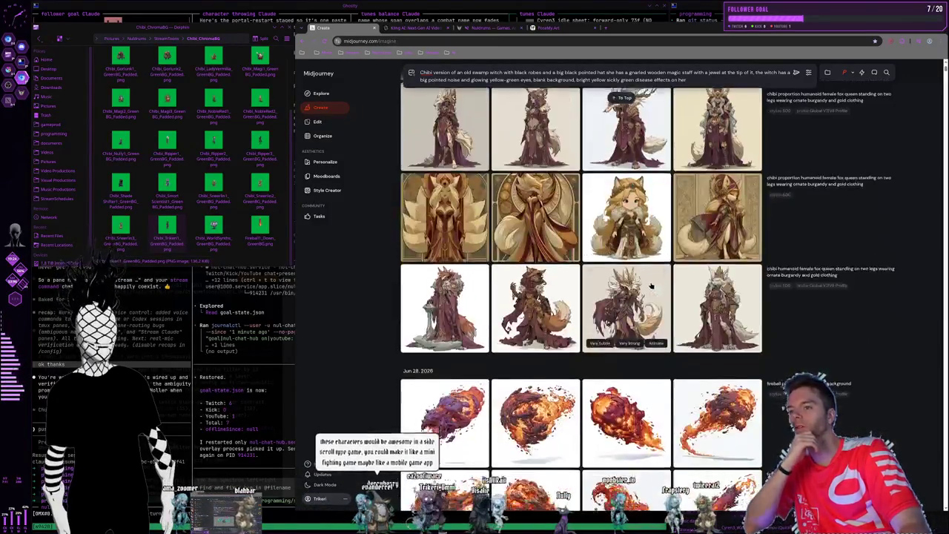
scroll(648, 288, down, 3)
scroll(648, 287, down, 2)
click(648, 288)
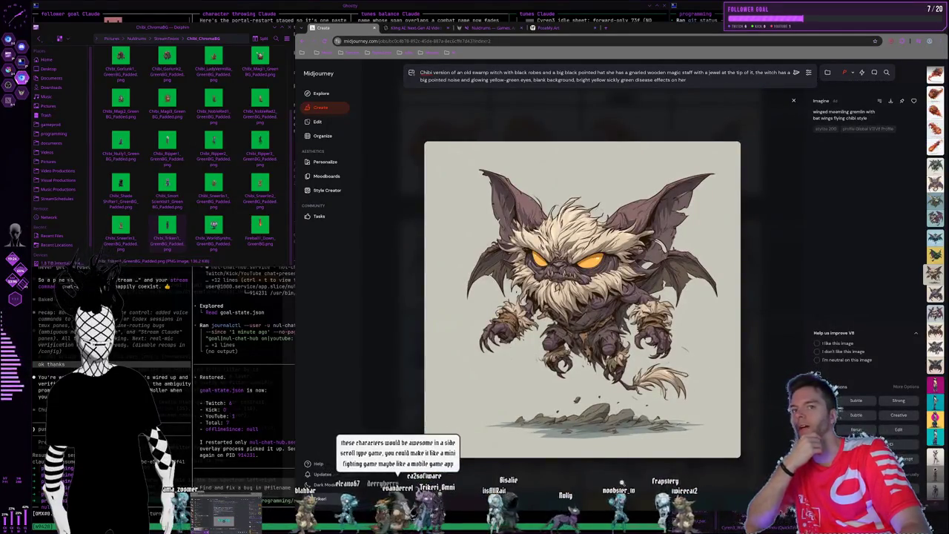
key(Escape)
scroll(629, 348, down, 3)
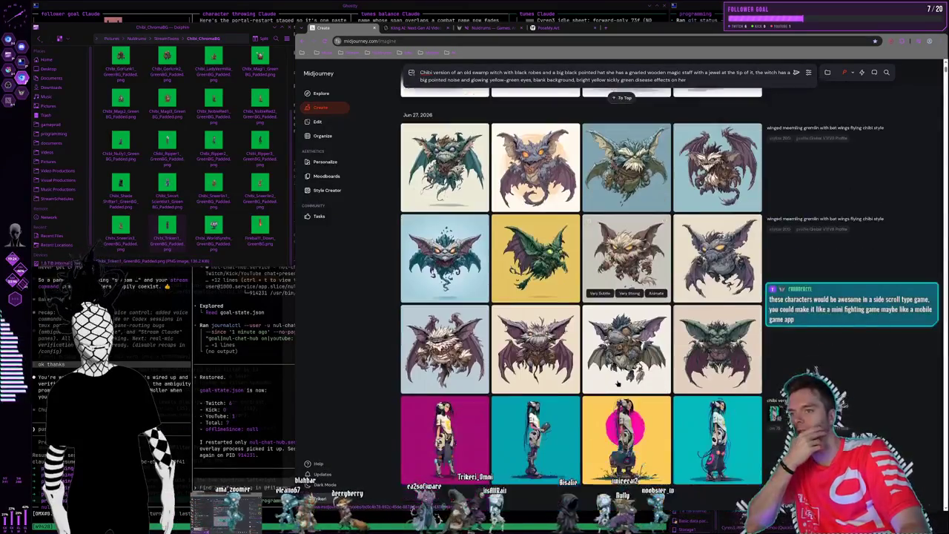
click(445, 336)
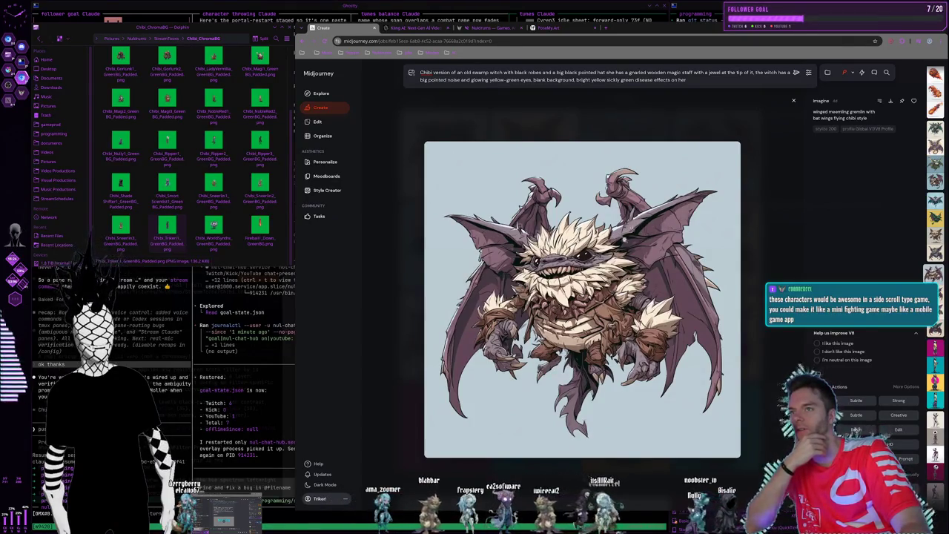
click(629, 104)
Scroll far down the gallery and view the zombie image up close
scroll(629, 261, down, 1)
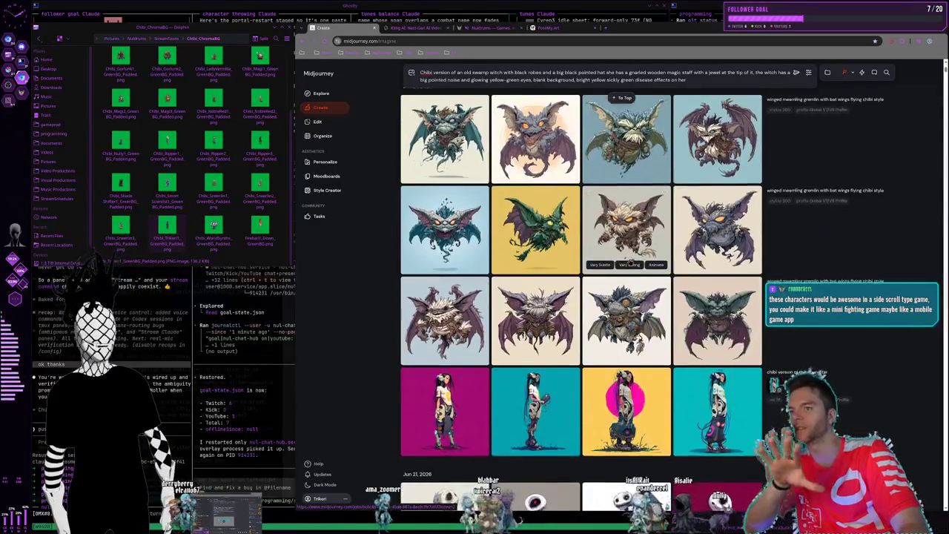
scroll(629, 261, down, 2)
scroll(629, 261, down, 2)
scroll(629, 261, down, 3)
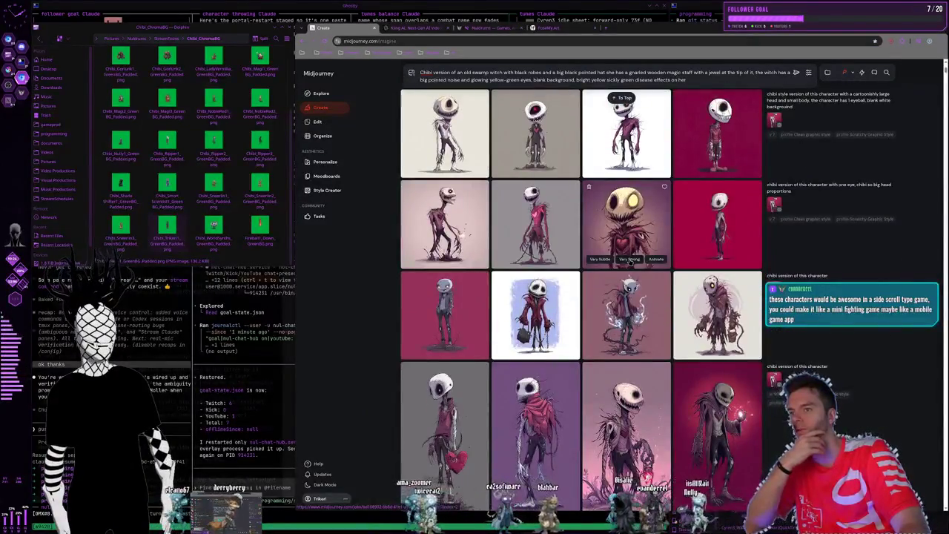
scroll(629, 261, down, 2)
scroll(629, 261, down, 2)
scroll(629, 261, down, 2)
scroll(629, 261, down, 2)
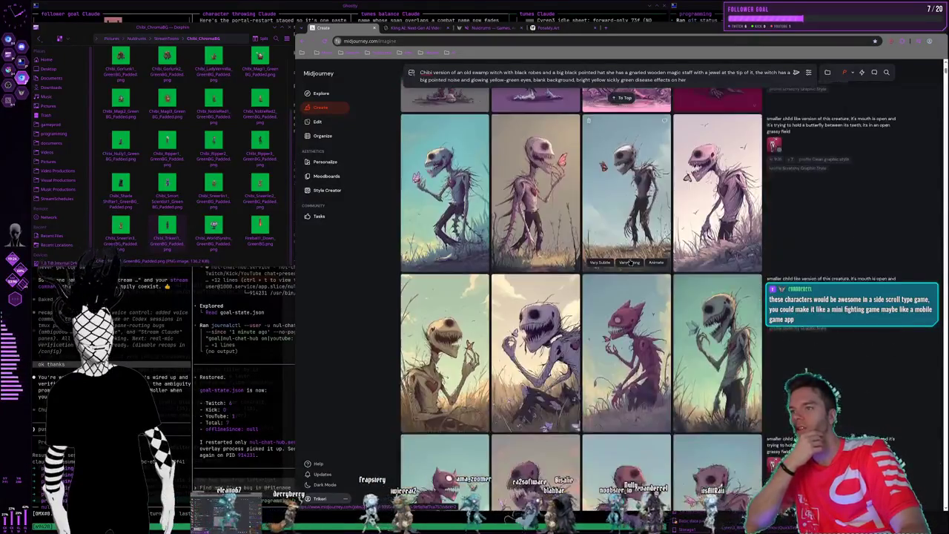
scroll(629, 261, down, 2)
scroll(629, 262, down, 3)
scroll(629, 262, down, 2)
scroll(627, 265, down, 2)
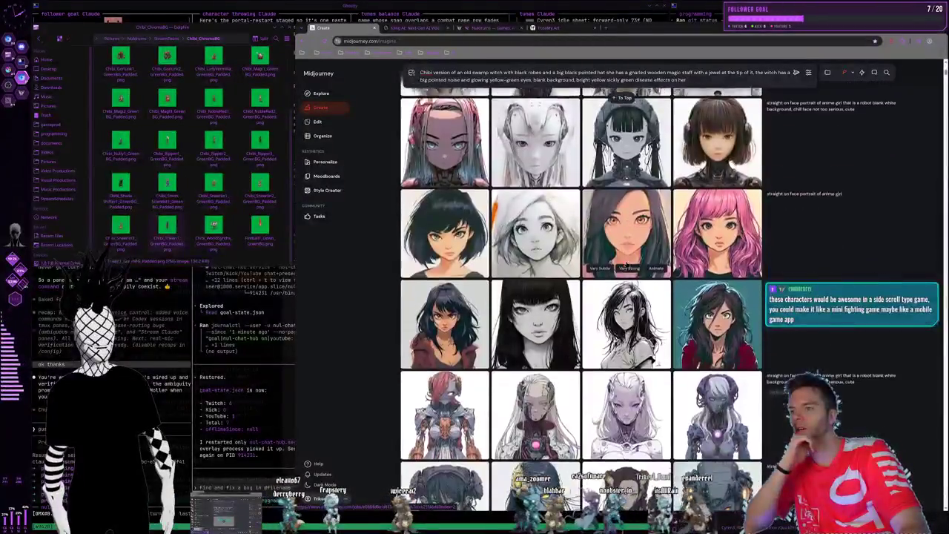
scroll(626, 265, down, 3)
scroll(627, 264, down, 2)
scroll(627, 265, down, 1)
scroll(627, 265, down, 2)
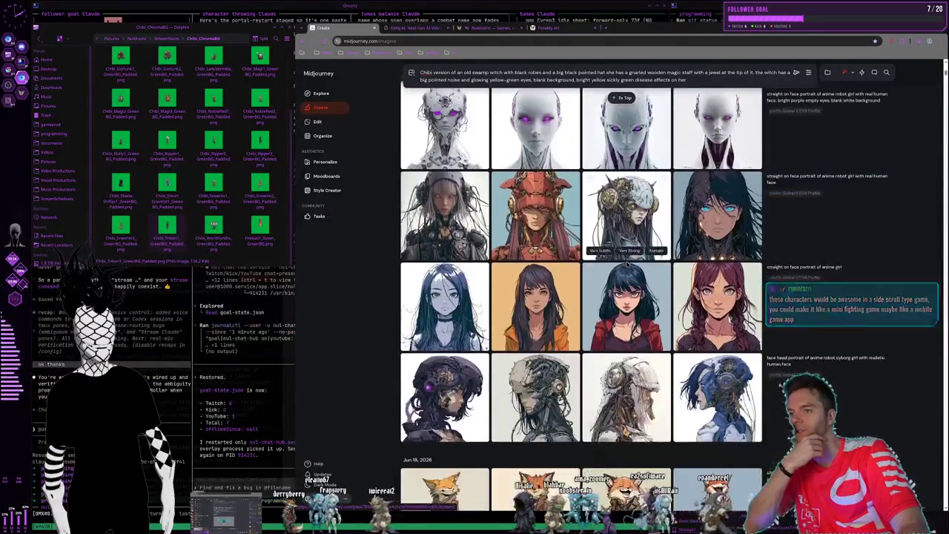
scroll(627, 265, down, 3)
scroll(627, 265, down, 2)
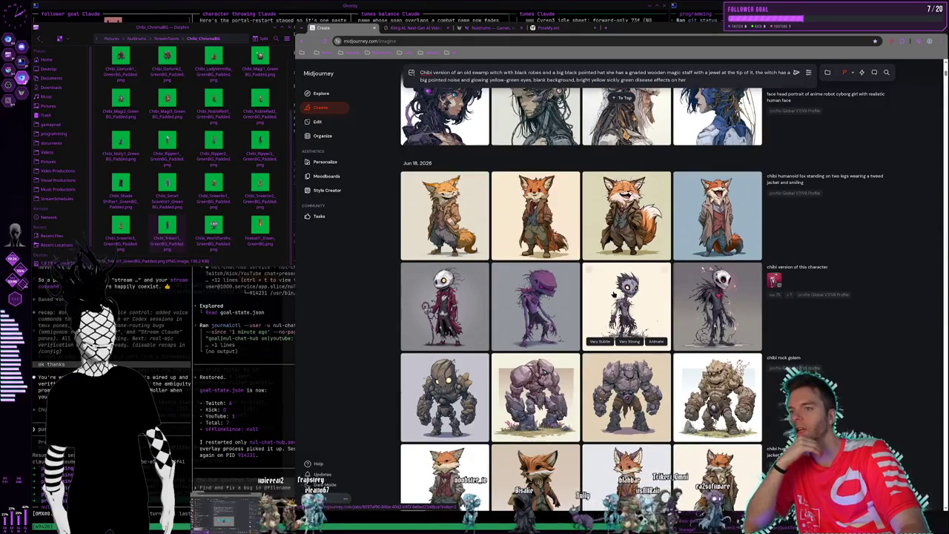
click(614, 294)
click(519, 127)
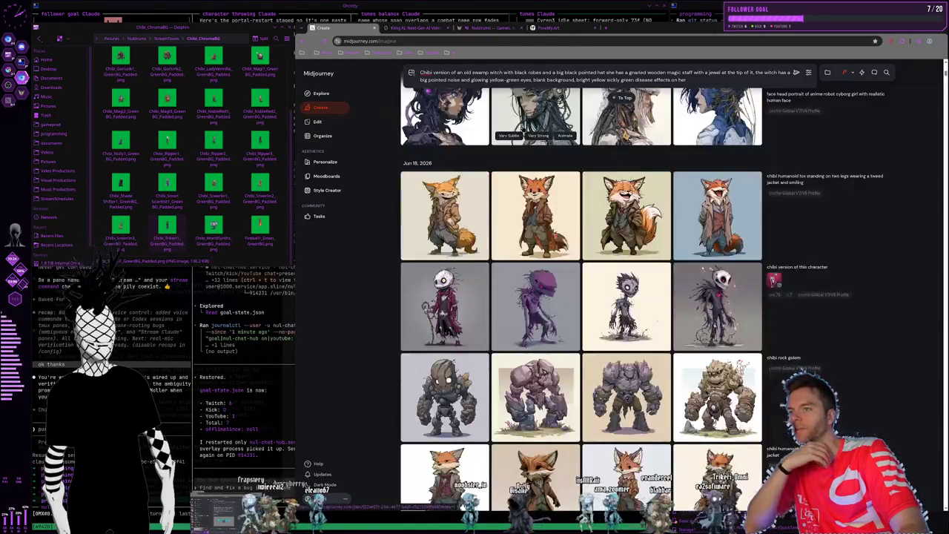
click(617, 304)
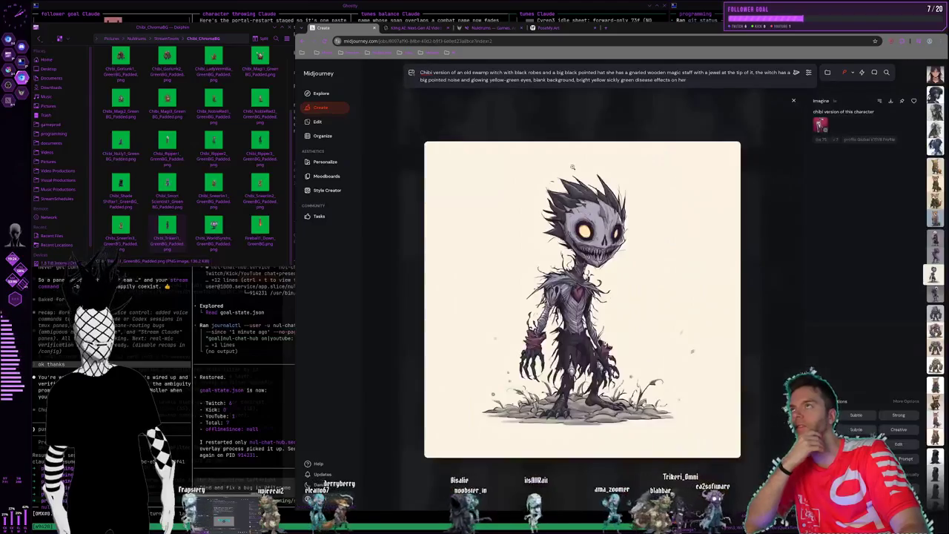
click(575, 119)
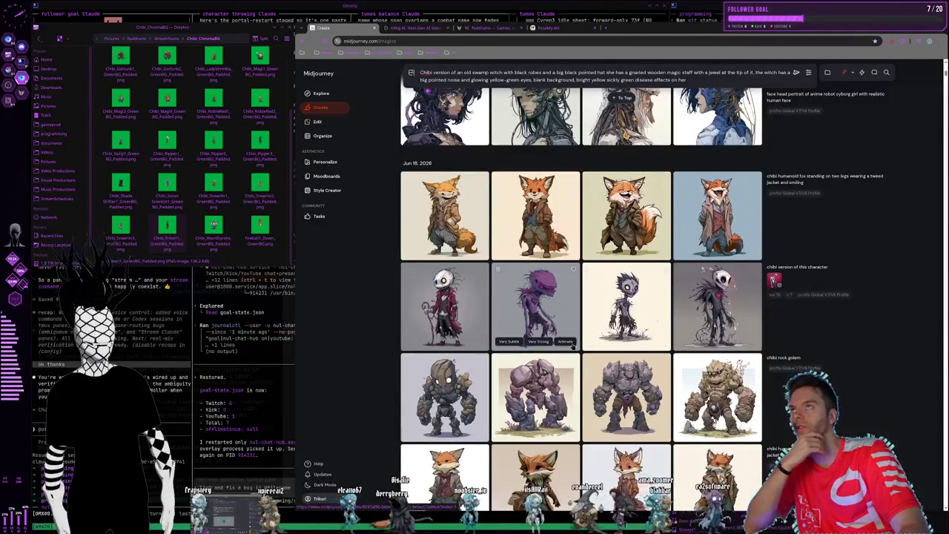
Scroll back up to Today's chibi swamp witch results
scroll(575, 348, up, 5)
scroll(576, 348, up, 5)
scroll(576, 346, up, 5)
scroll(578, 343, up, 5)
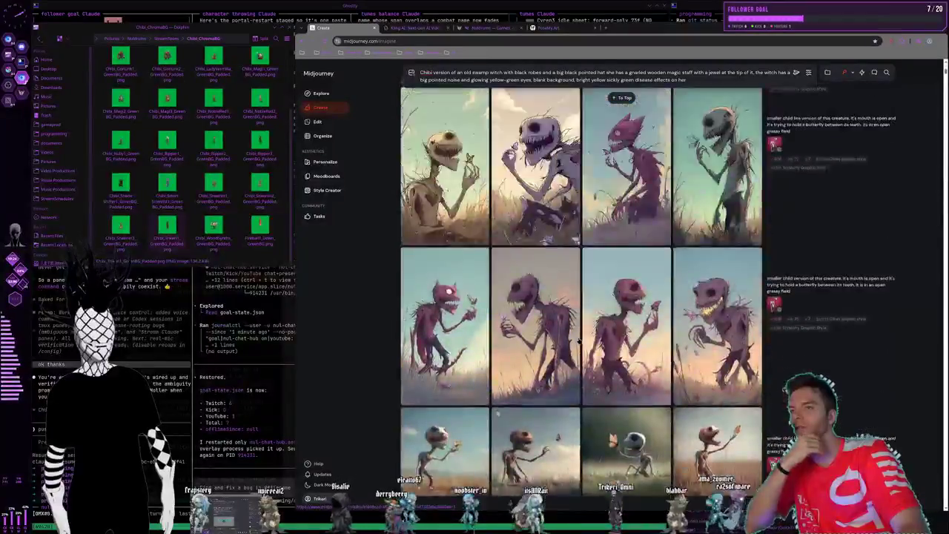
scroll(579, 340, up, 3)
scroll(577, 339, up, 5)
scroll(578, 339, up, 5)
scroll(578, 337, up, 5)
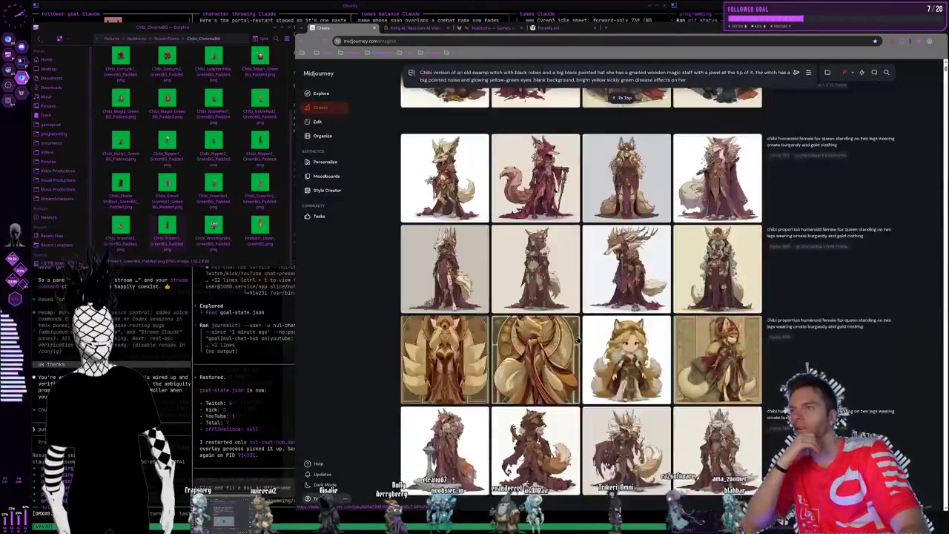
scroll(578, 337, up, 5)
scroll(578, 337, up, 5)
scroll(578, 333, up, 3)
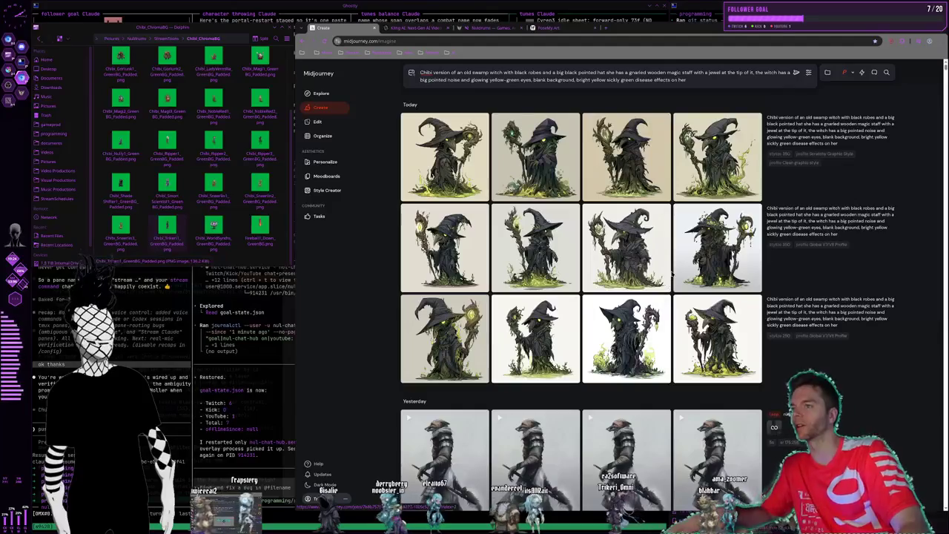
Check the barrel sprite in Krita, then return to the Midjourney and sprite-folder workspace
key(super+Right)
key(super+Right)
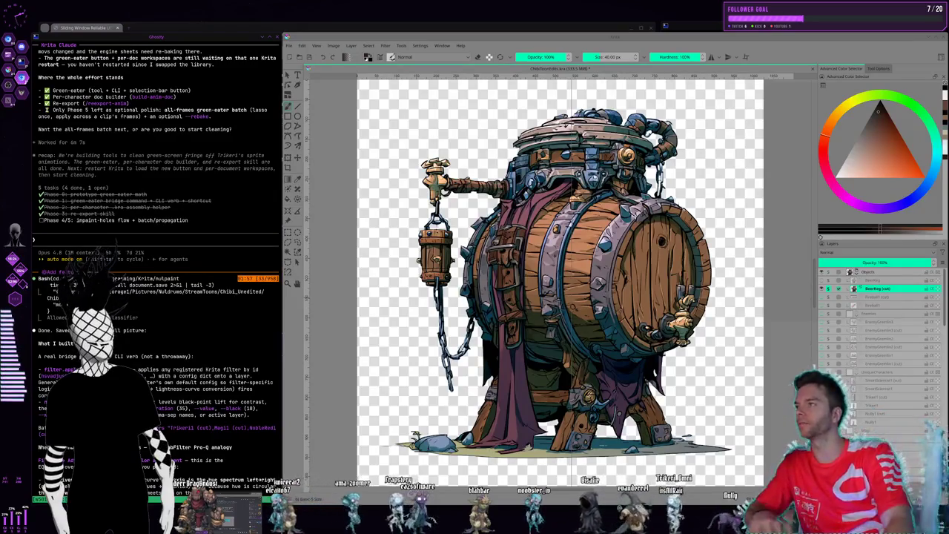
click(437, 40)
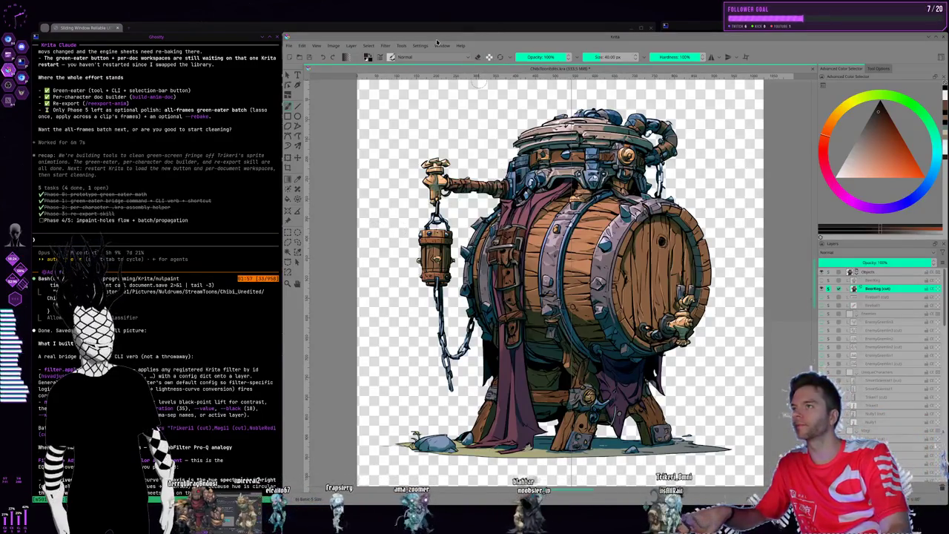
key(super+2)
key(super+3)
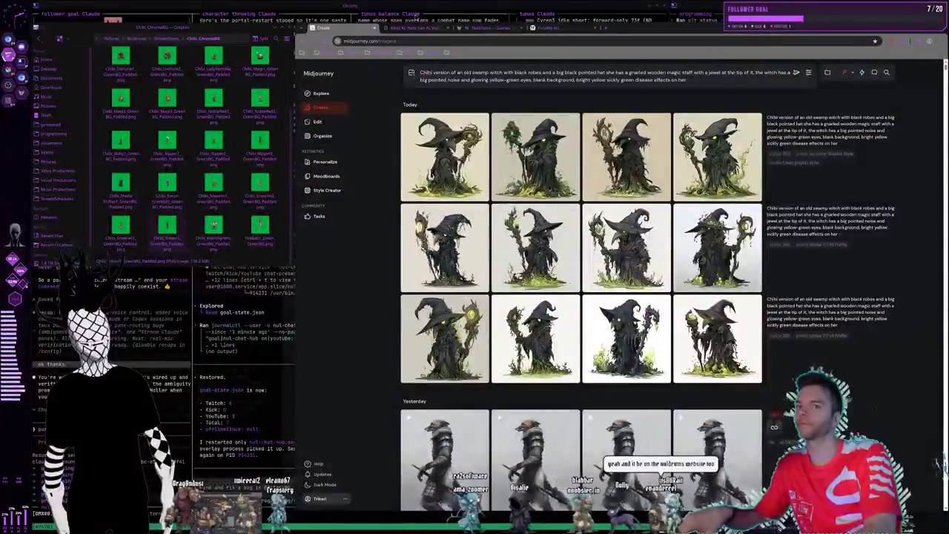
Load contabo in a new tab, browse the homepage, and allow all cookies
click(607, 28)
text(cont)
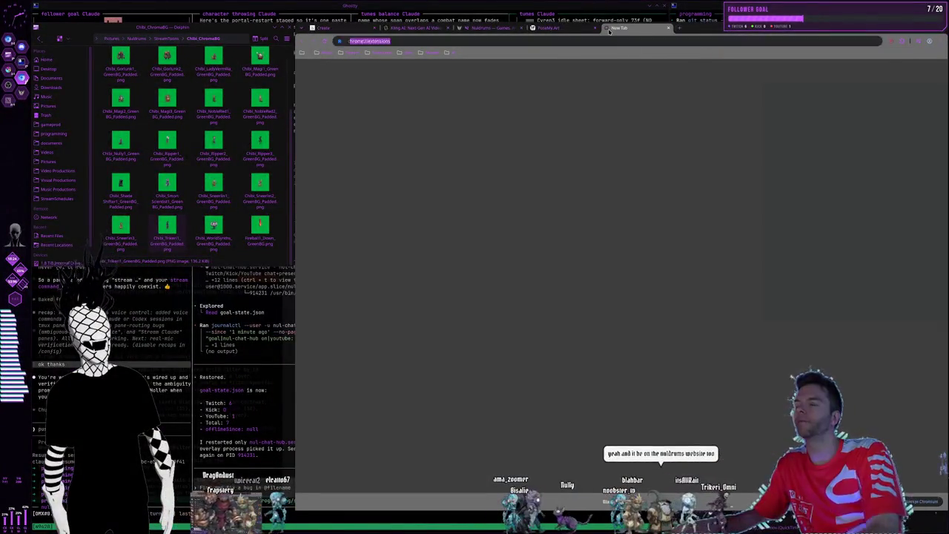
text(abo.)
key(Return)
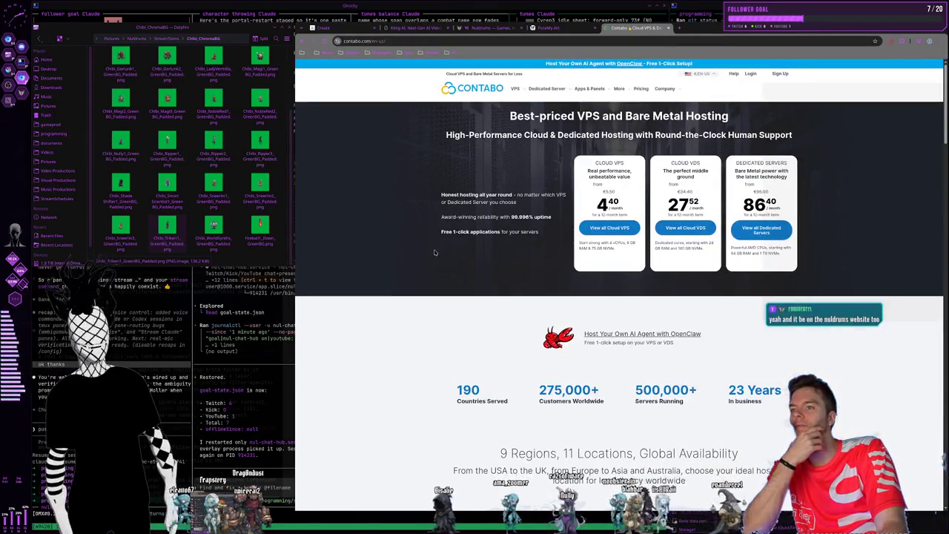
scroll(435, 252, down, 1)
scroll(436, 252, down, 2)
scroll(436, 252, down, 2)
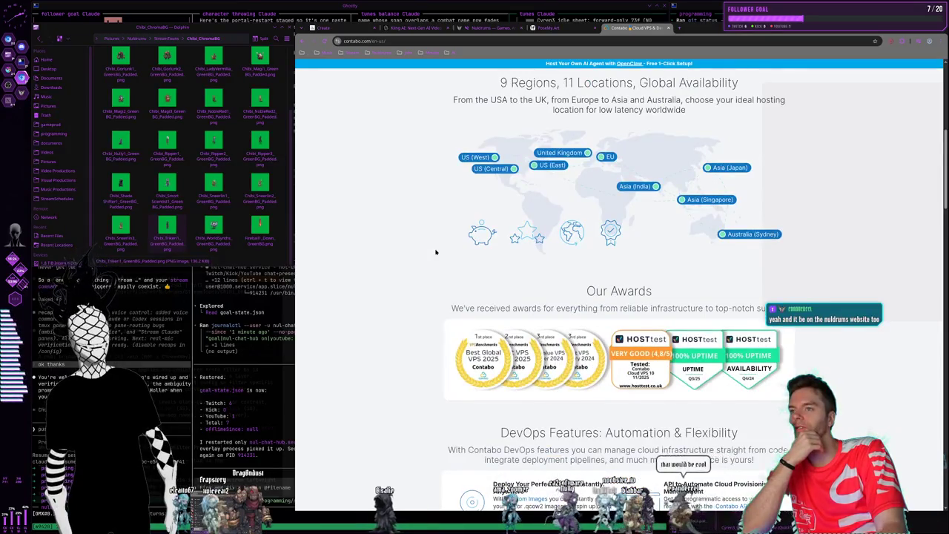
scroll(436, 252, down, 2)
scroll(438, 254, down, 2)
scroll(443, 260, up, 6)
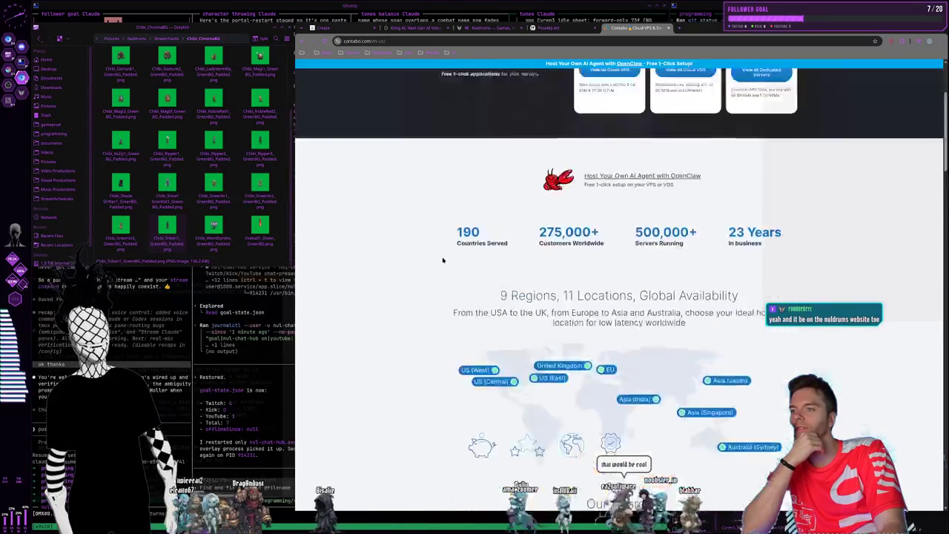
scroll(442, 261, up, 2)
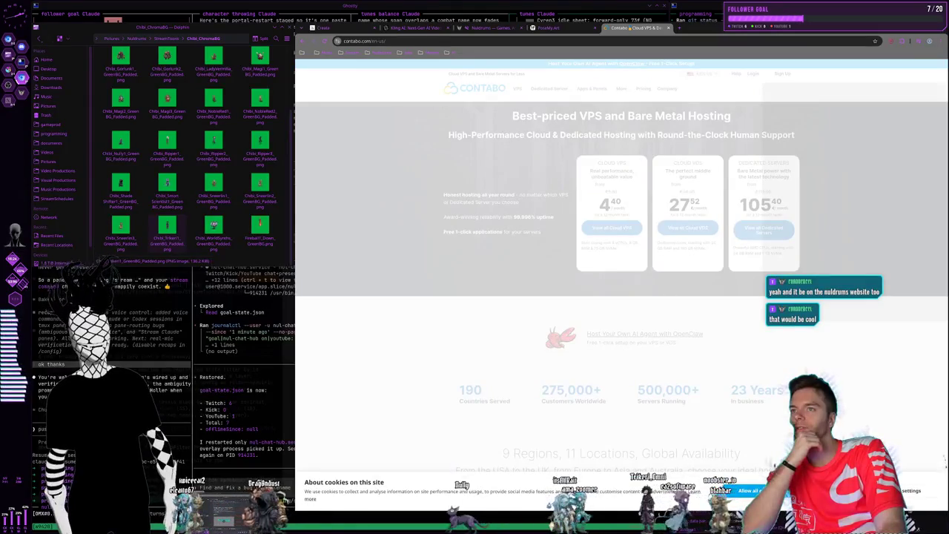
click(749, 490)
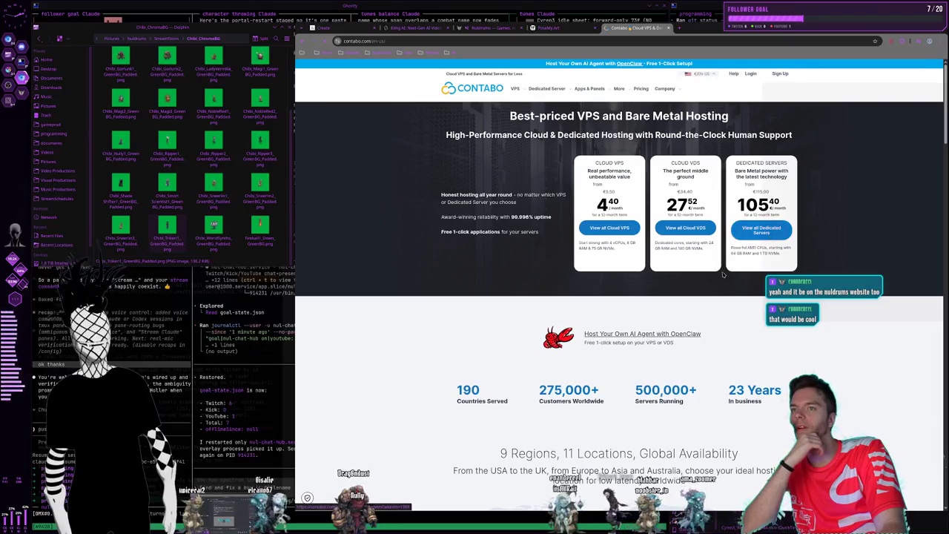
Open the Dedicated Servers plans and highlight the first plans' prices and specs, including 1 TB NVMe
click(761, 230)
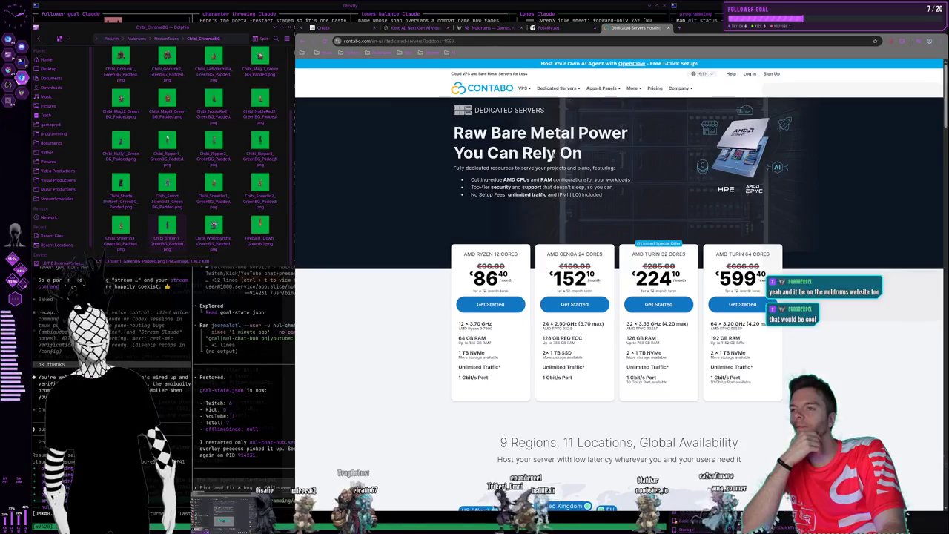
scroll(526, 174, down, 3)
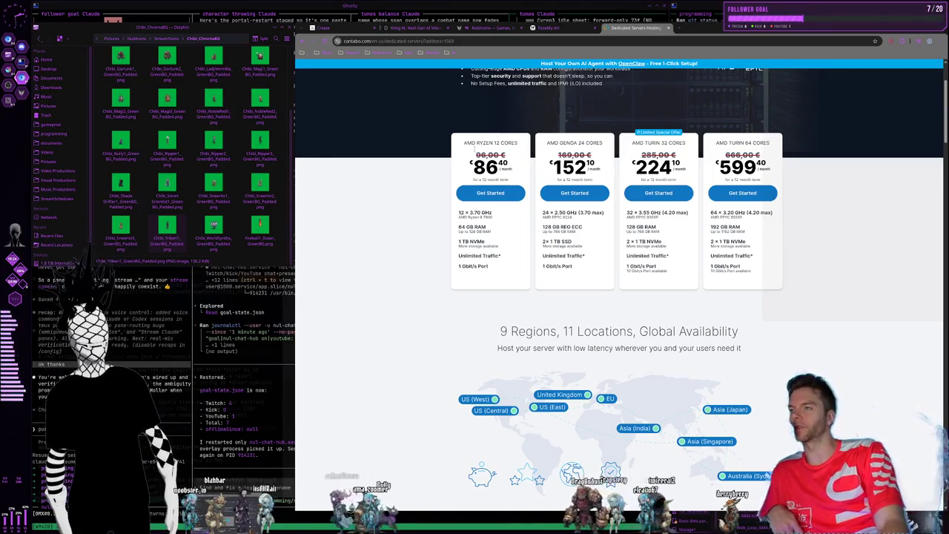
double_click(480, 193)
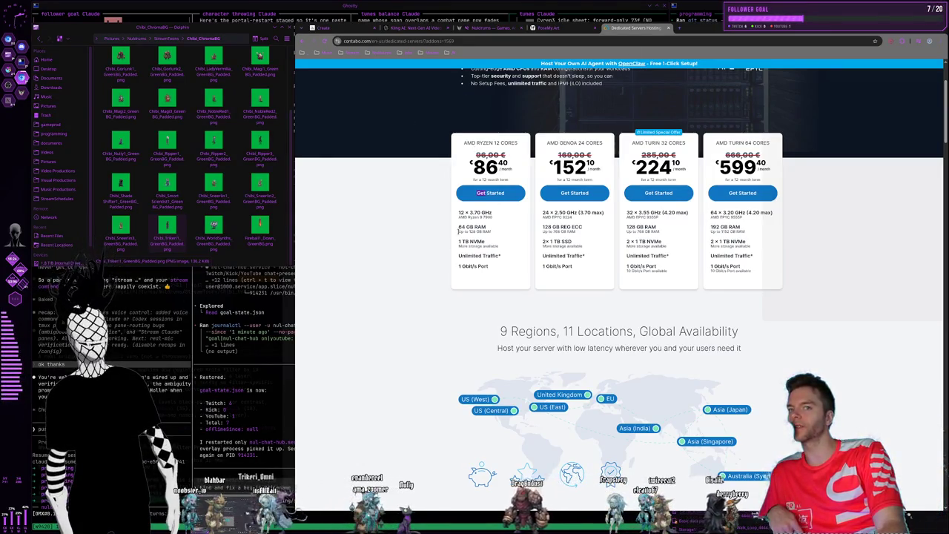
mouse_move(458, 230)
mouse_down()
mouse_move(490, 249)
mouse_move(459, 242)
mouse_move(506, 258)
mouse_move(458, 245)
mouse_up()
click(507, 246)
click(490, 247)
click(498, 247)
click(477, 253)
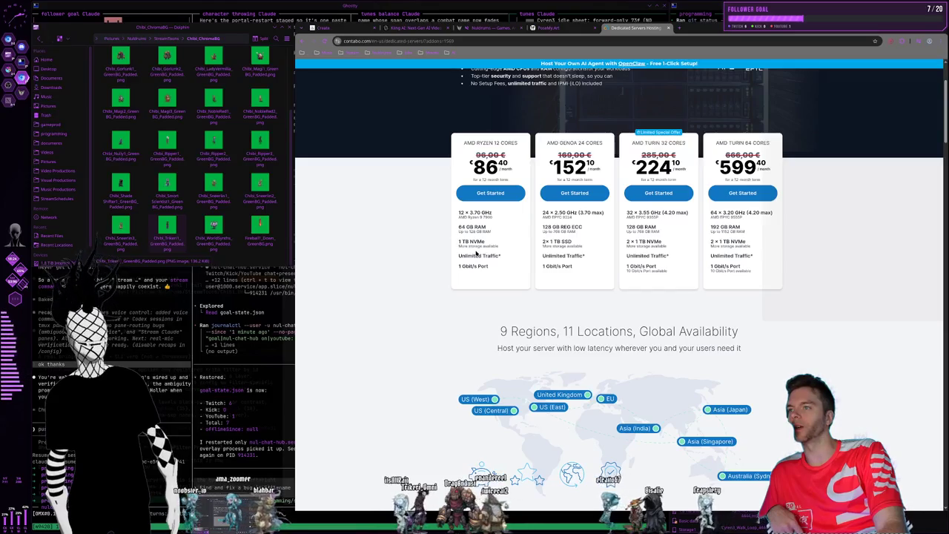
mouse_move(477, 253)
mouse_down()
mouse_move(515, 250)
mouse_move(434, 225)
mouse_up()
click(506, 255)
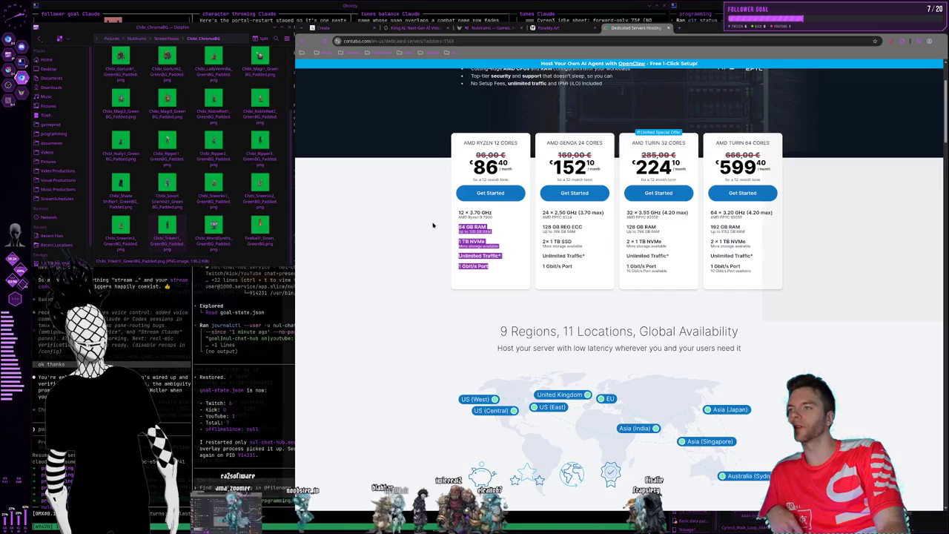
click(450, 217)
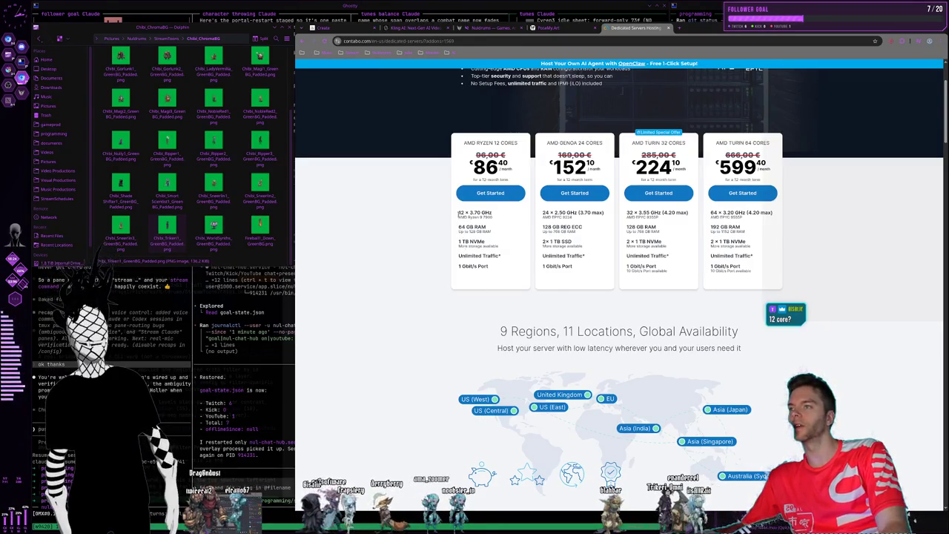
Mark the 12 × 3.70 GHz processor spec, then close the Contabo tab
triple_click(494, 214)
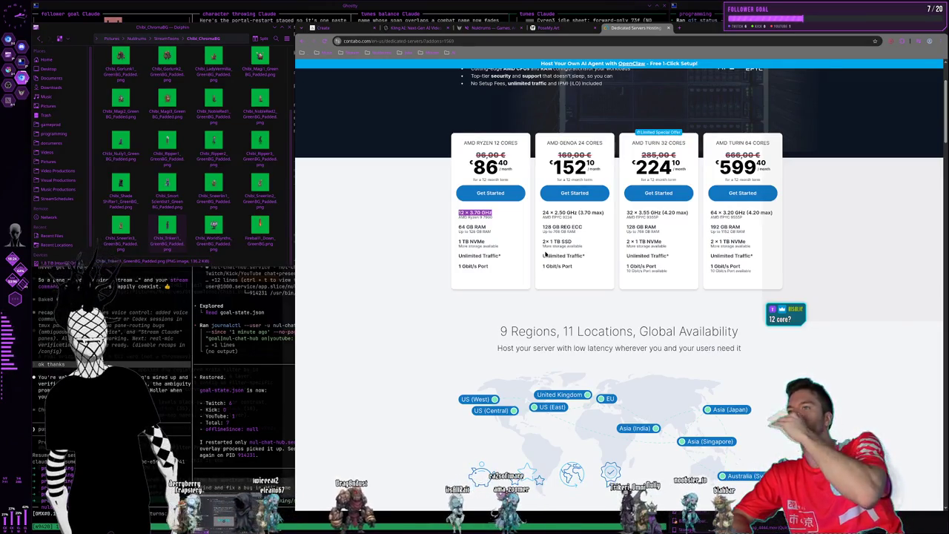
click(494, 272)
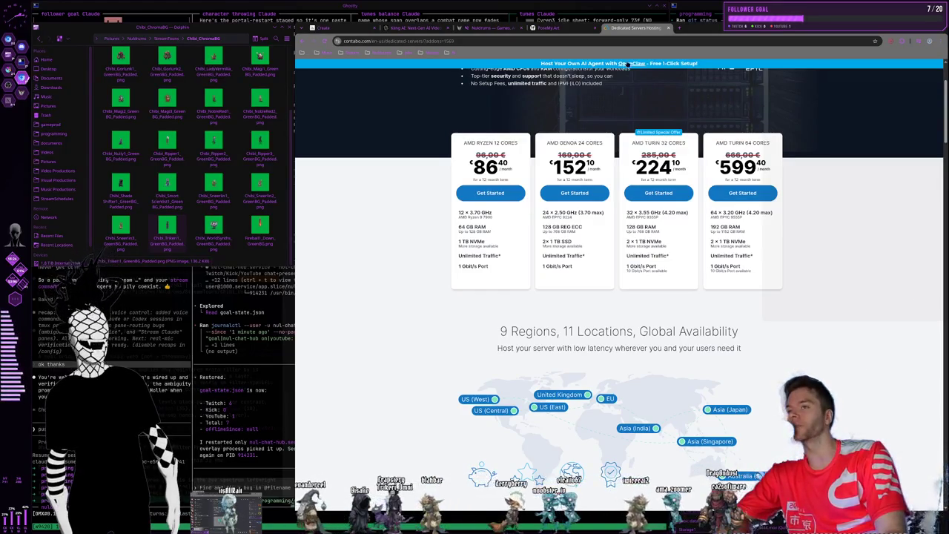
click(666, 28)
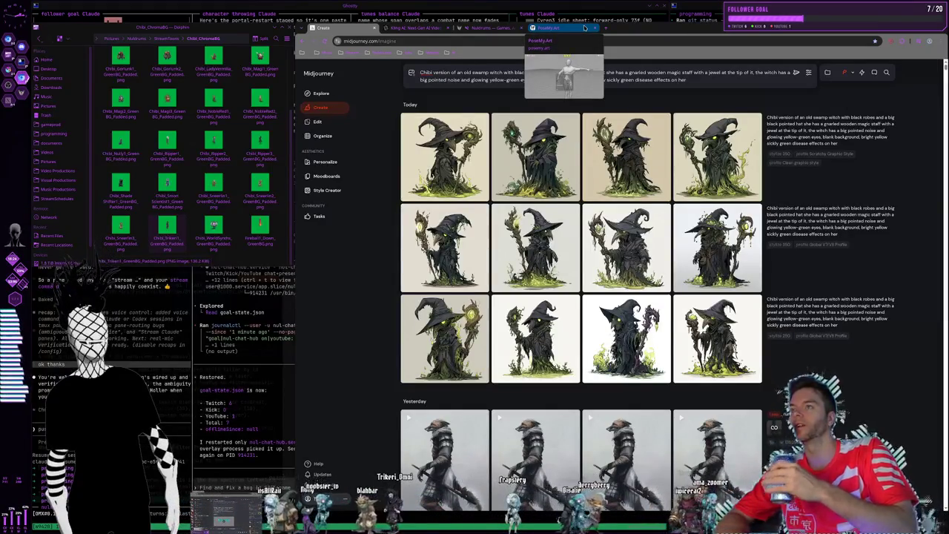
Switch browser tabs from Kling AI back to the Midjourney Create page
click(387, 28)
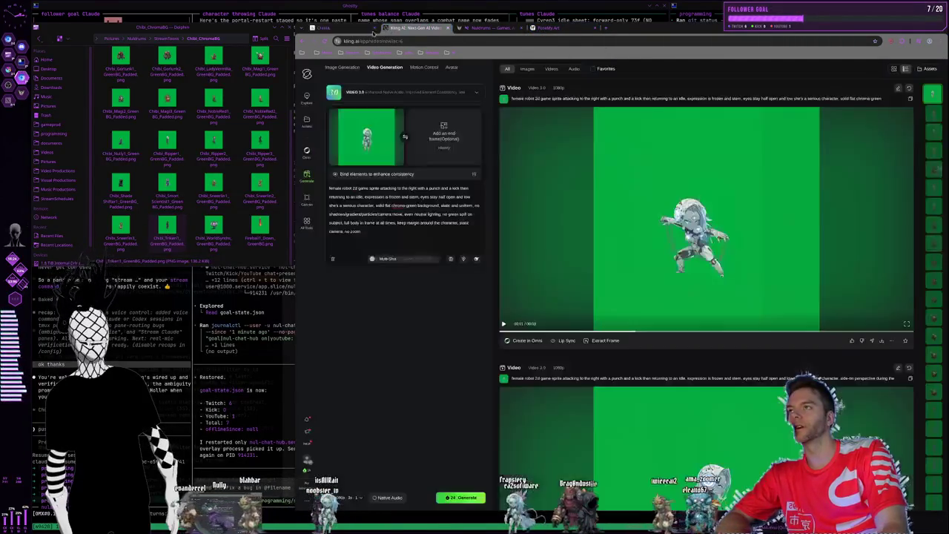
click(341, 28)
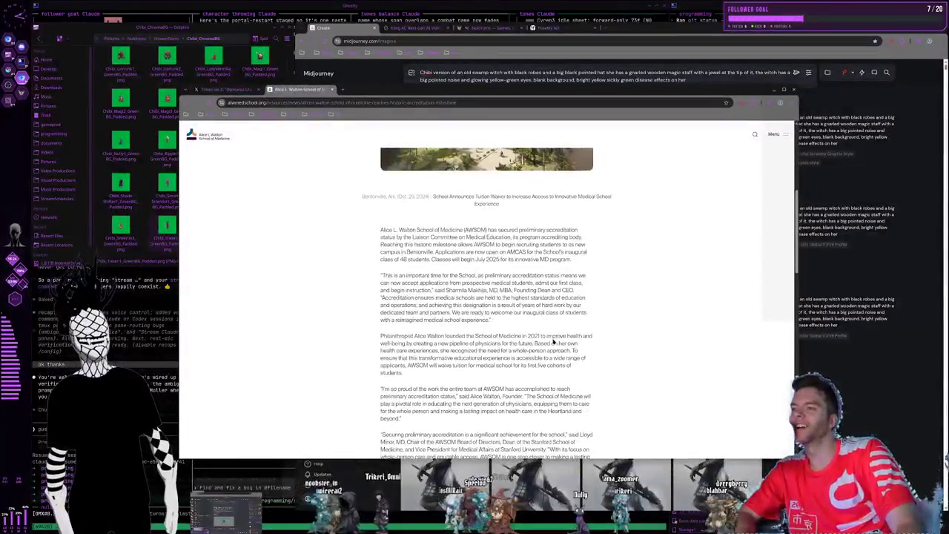
scroll(564, 320, up, 5)
scroll(563, 320, down, 4)
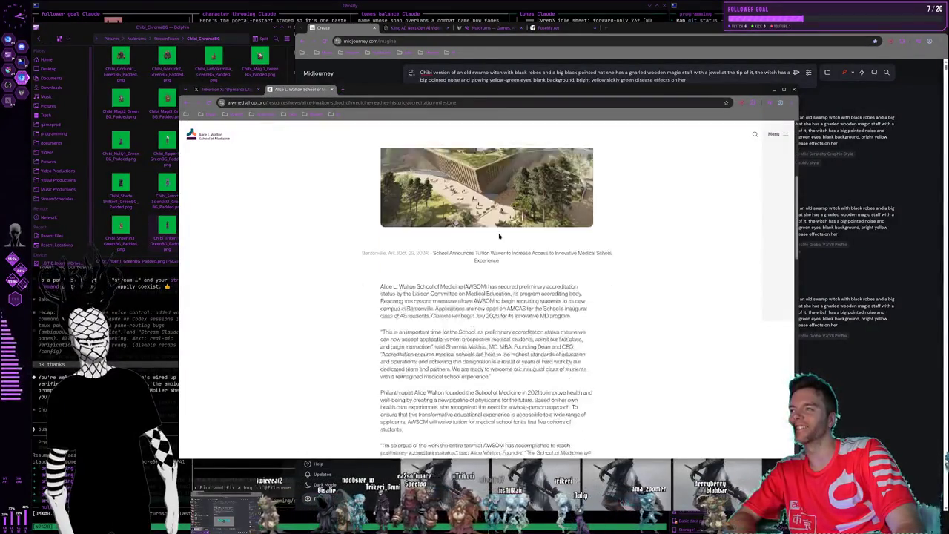
key(ctrl+w)
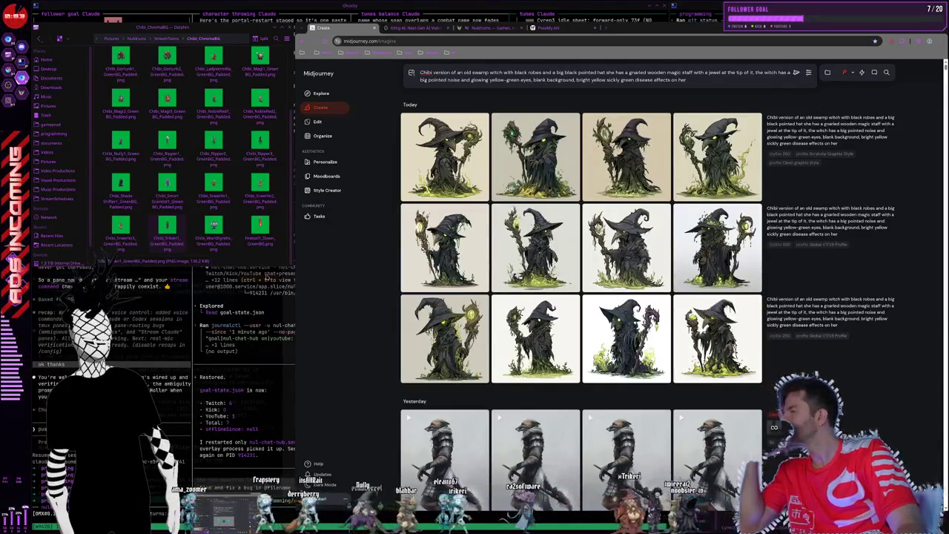
mouse_move(446, 248)
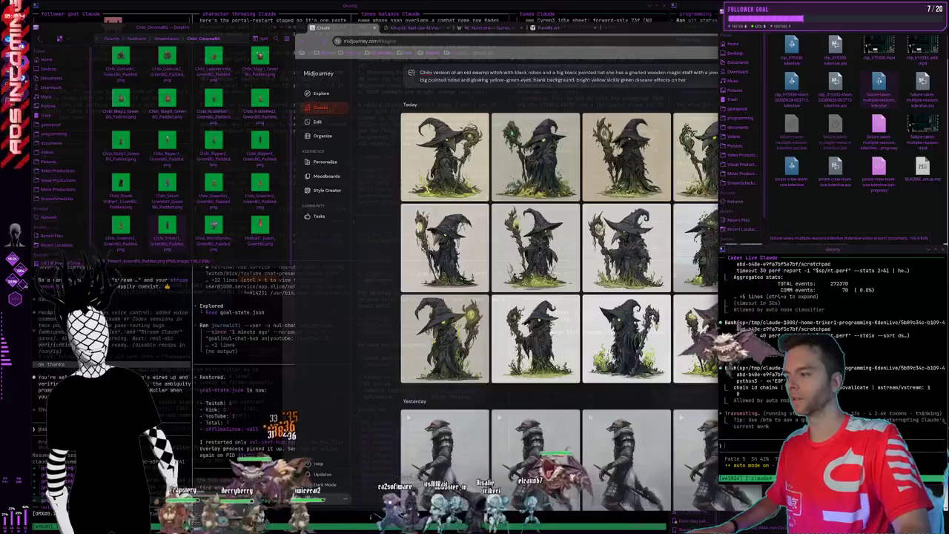
Open the Midjourney account options, then move to the PoseMy.Art mannequin tab
click(319, 510)
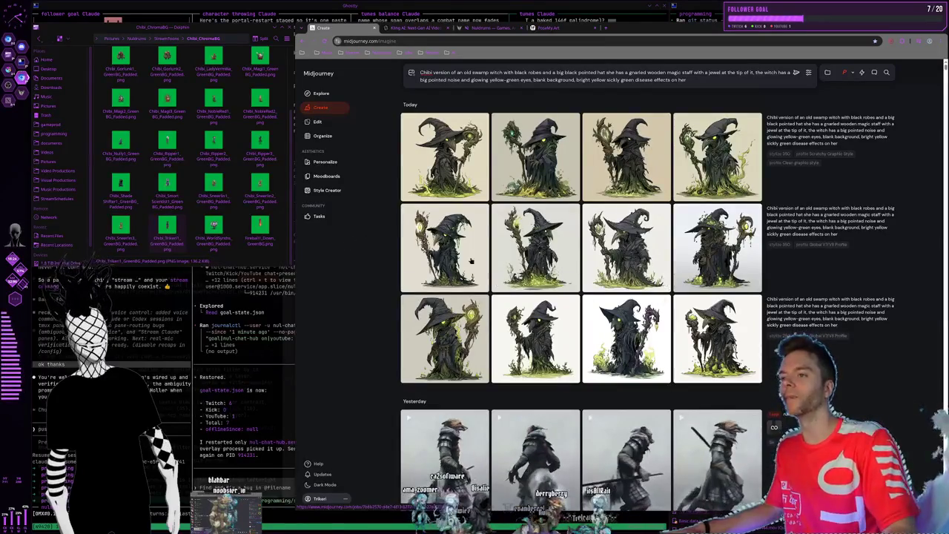
click(552, 28)
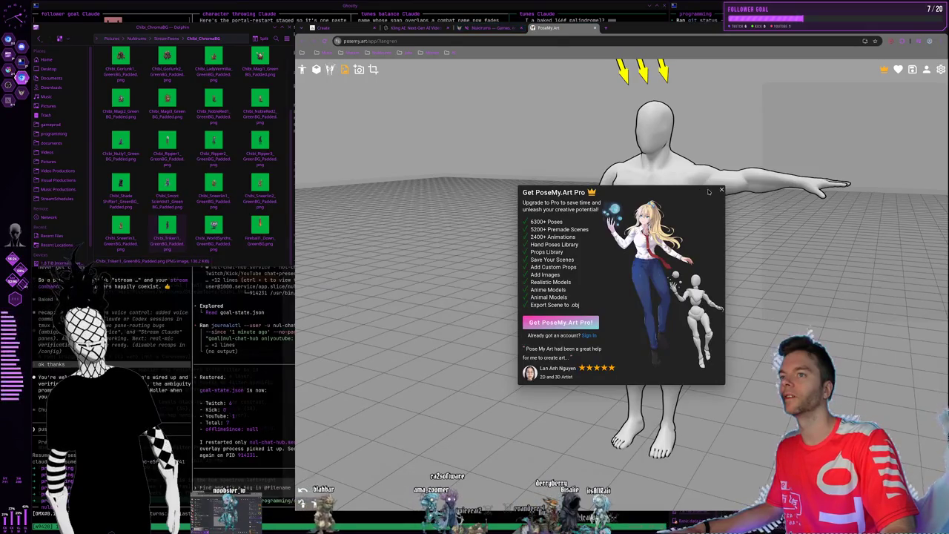
Dismiss the Pro offer and rotate the shoulder joint so the arm points forward
click(721, 192)
click(701, 181)
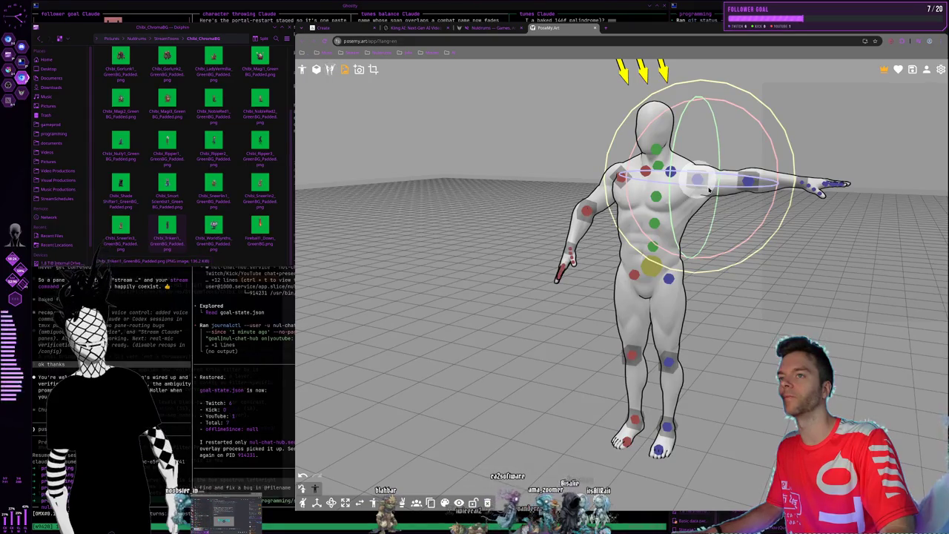
mouse_move(709, 191)
mouse_down()
mouse_move(693, 138)
mouse_move(670, 181)
mouse_move(695, 256)
mouse_move(692, 165)
mouse_move(726, 209)
mouse_up()
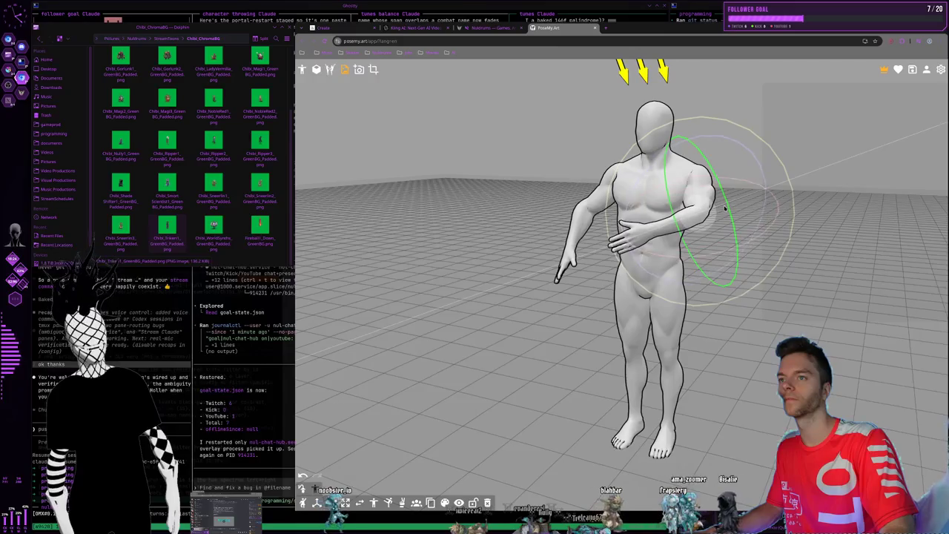
click(804, 252)
Rotate the hand joint to rest flat against the chest, then close PoseMy.Art
drag(801, 254, 838, 259)
scroll(675, 165, up, 2)
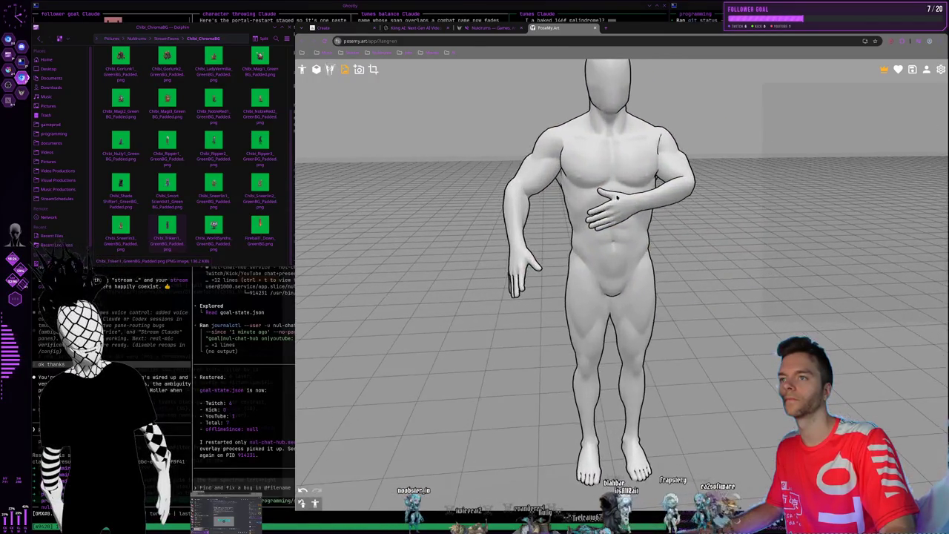
click(649, 245)
drag(649, 245, 643, 146)
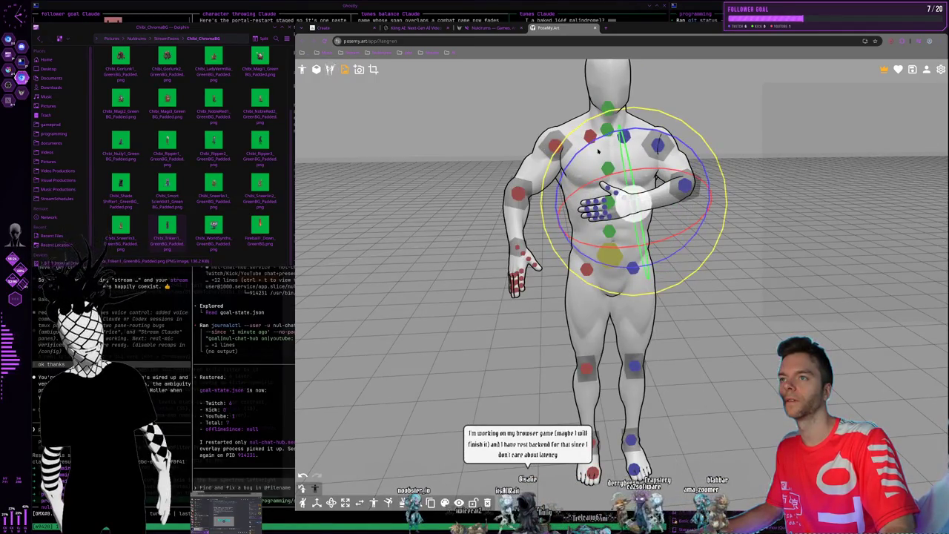
key(h)
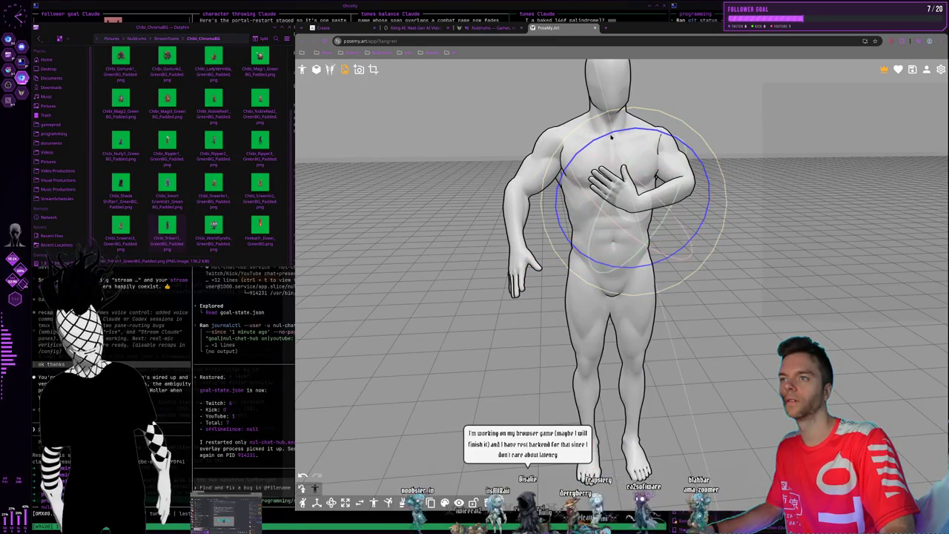
drag(611, 137, 607, 135)
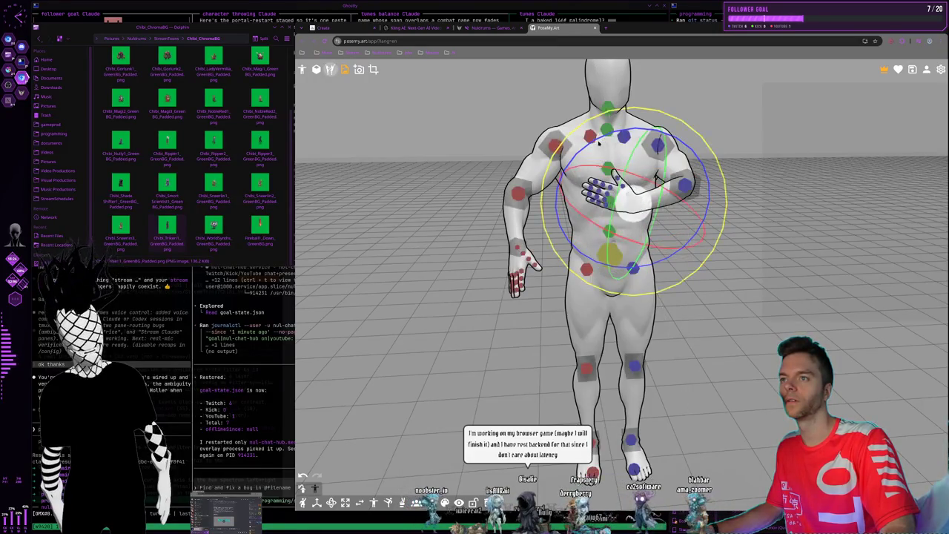
click(596, 28)
Review the Kling AI female robot attack clip, then move to the Krita workspace
click(408, 29)
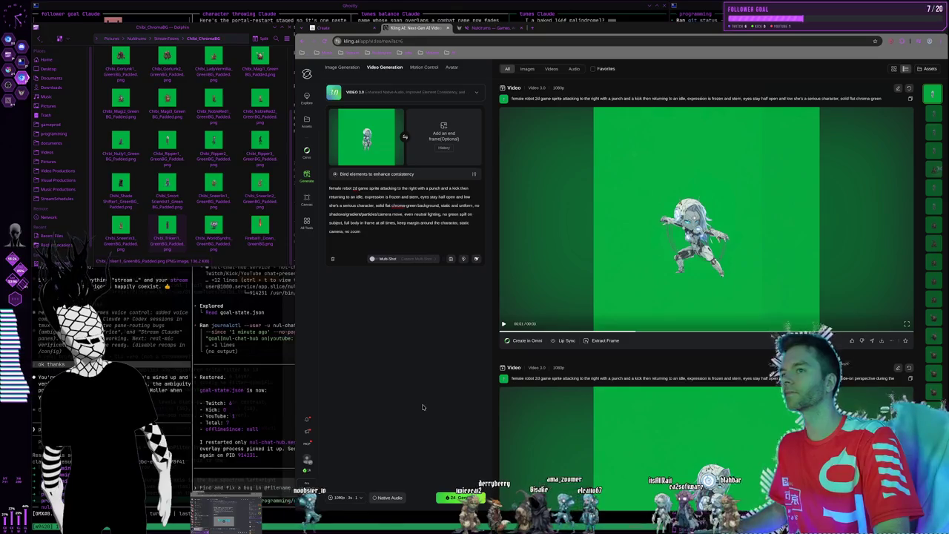
key(super+2)
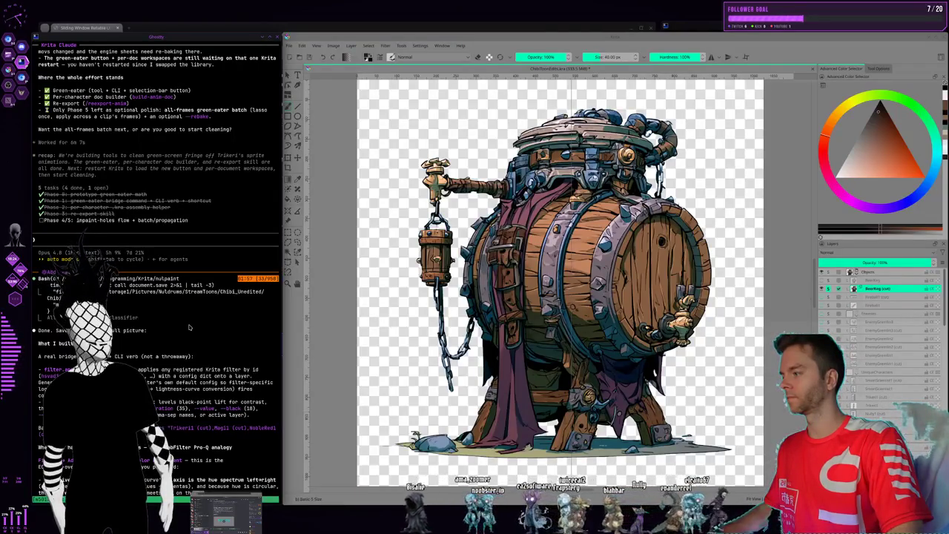
Show then re-hide the light blue background layer, and open Filter > Adjust
scroll(189, 327, down, 5)
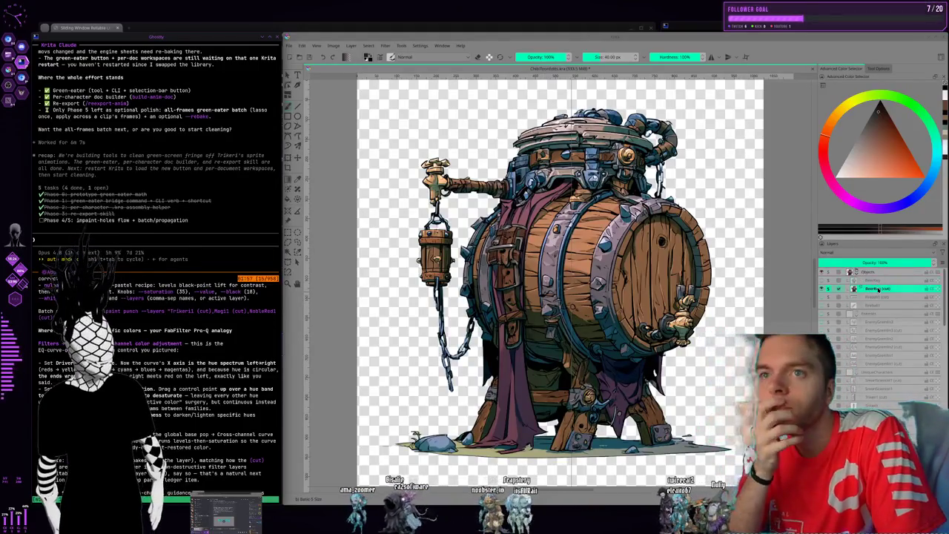
click(865, 288)
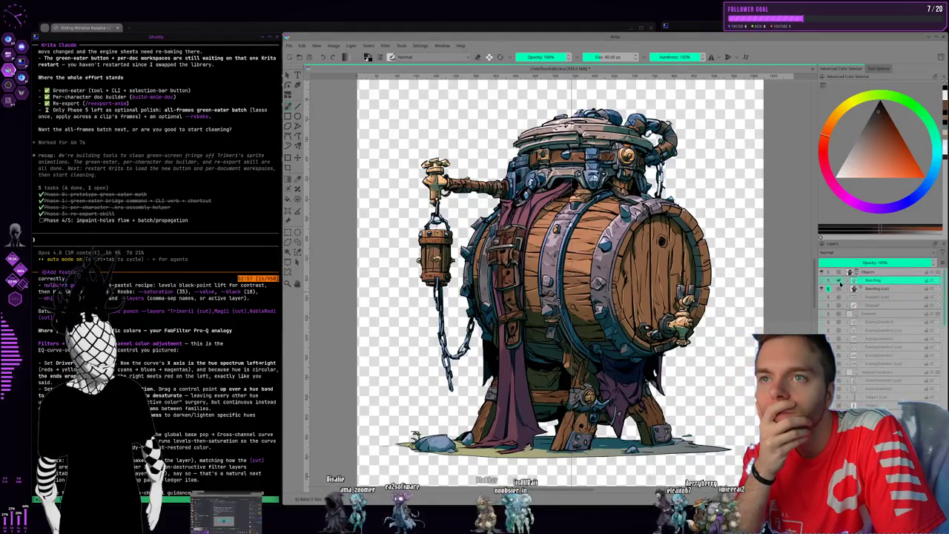
click(868, 288)
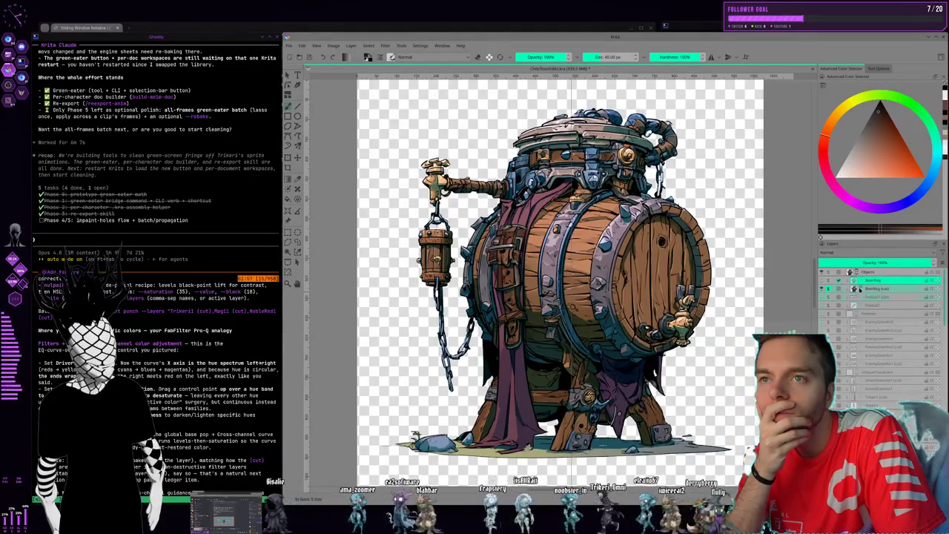
click(829, 289)
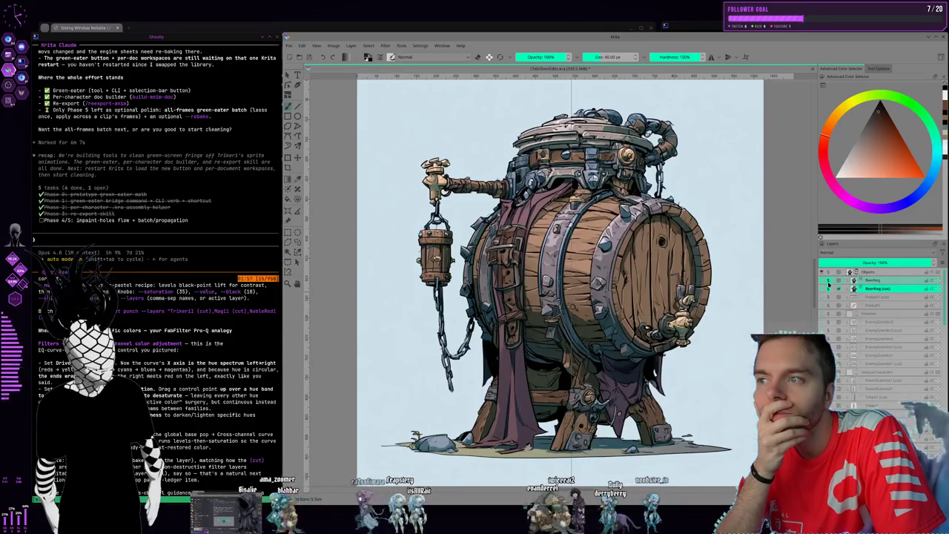
click(829, 288)
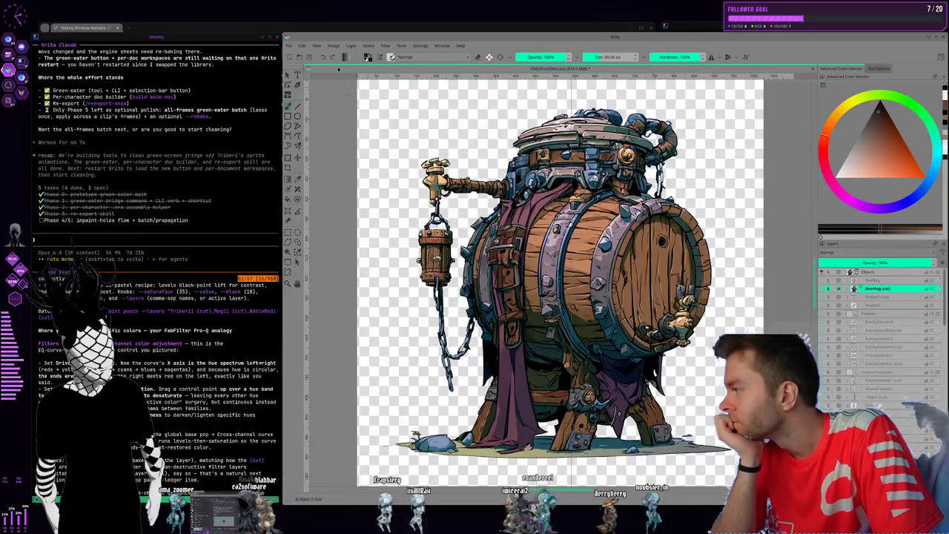
click(385, 46)
mouse_move(415, 75)
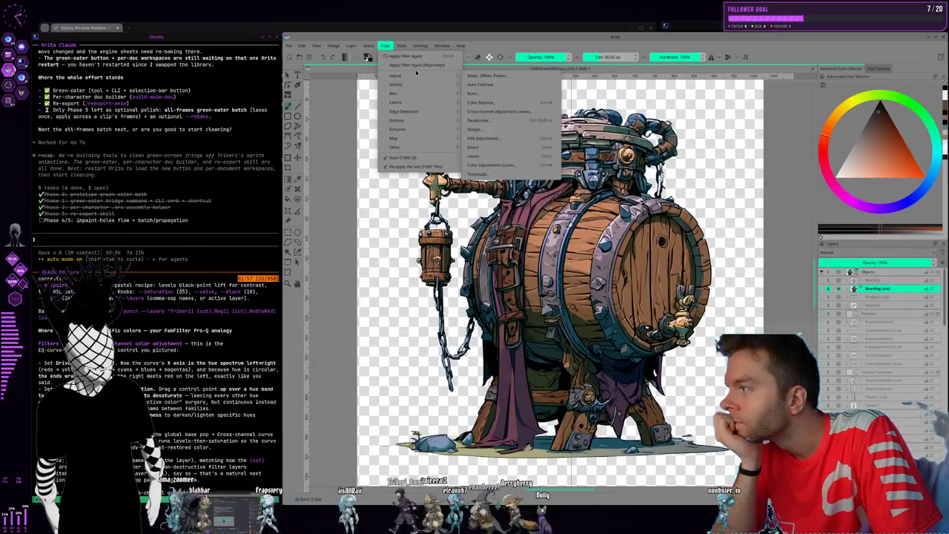
Open the cross-channel colour adjustment filter, then enlarge and reposition its window off the artwork
click(505, 112)
drag(571, 223, 400, 183)
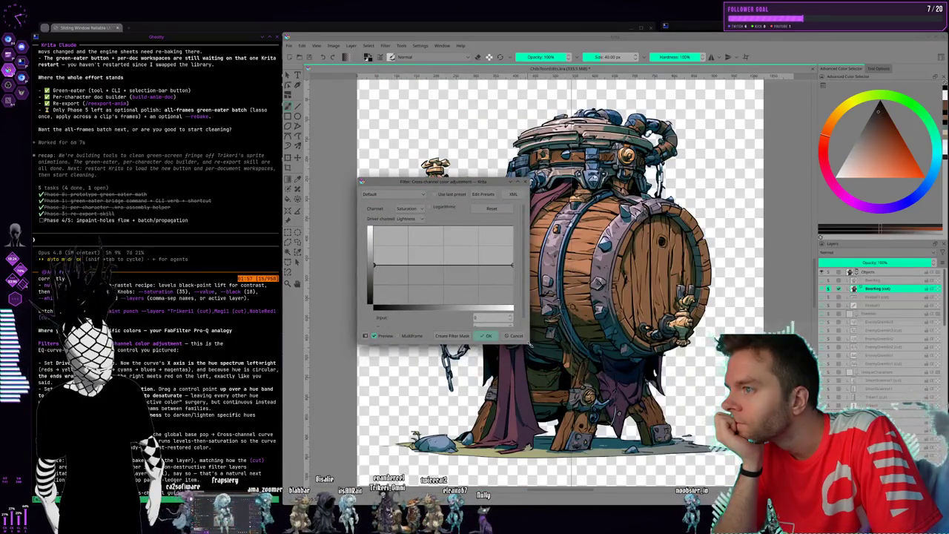
mouse_move(530, 342)
mouse_down()
mouse_move(720, 402)
mouse_move(739, 430)
mouse_up()
drag(436, 191, 406, 170)
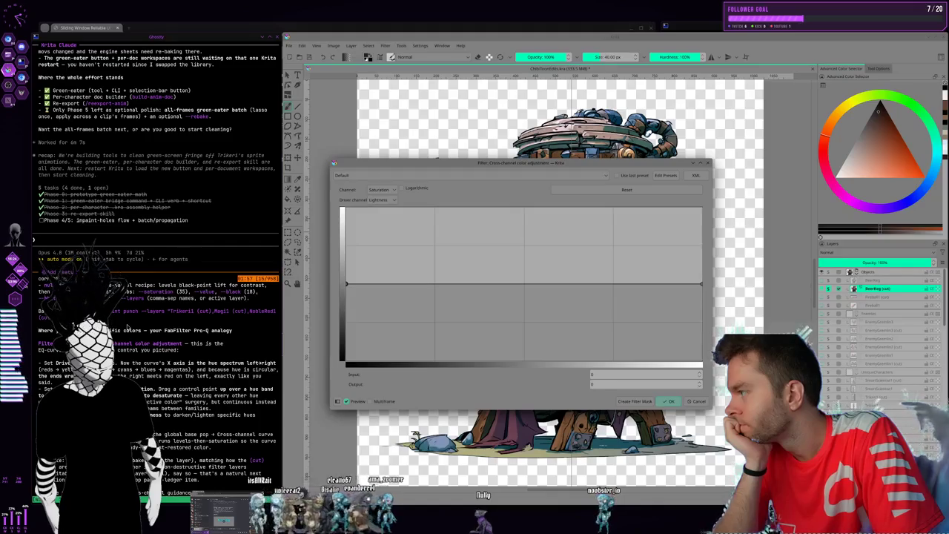
Keep the channel on Saturation and set the driver channel to Hue
click(395, 192)
click(438, 187)
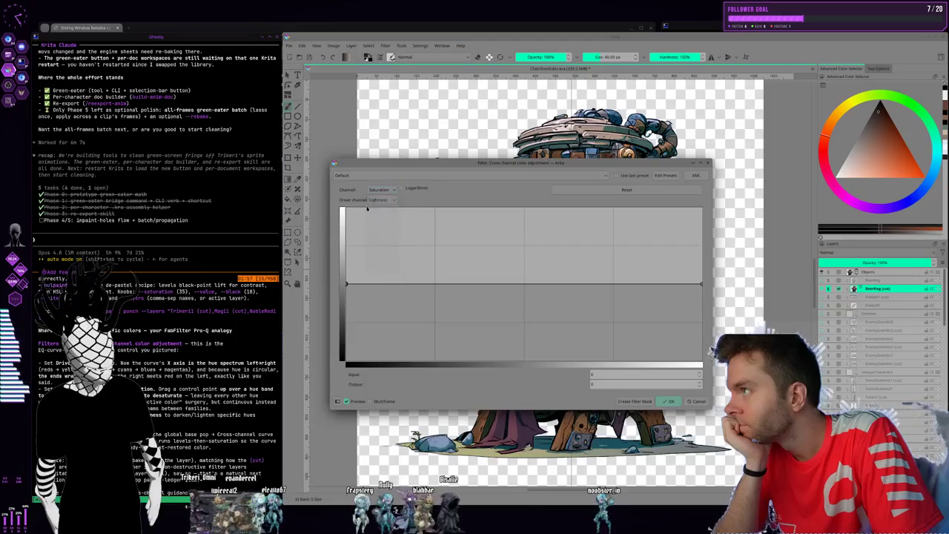
click(382, 201)
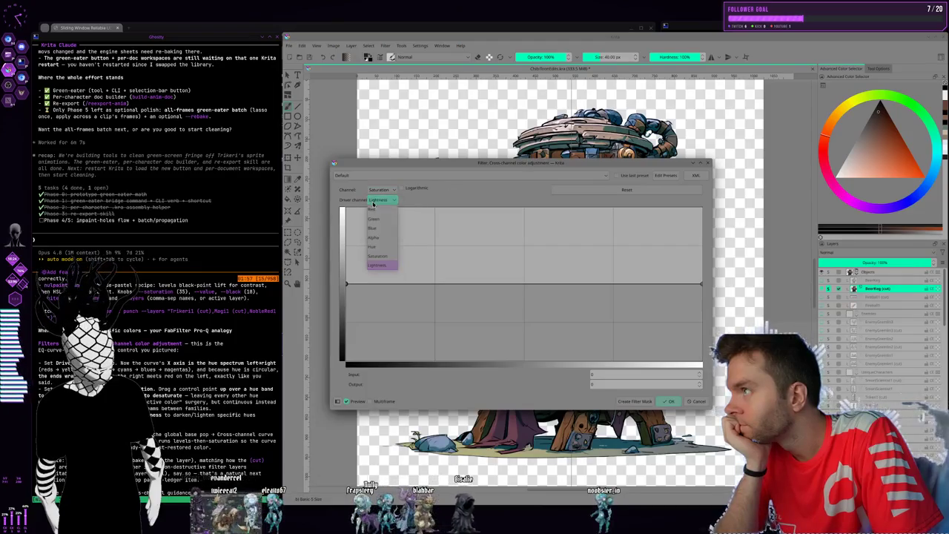
click(384, 247)
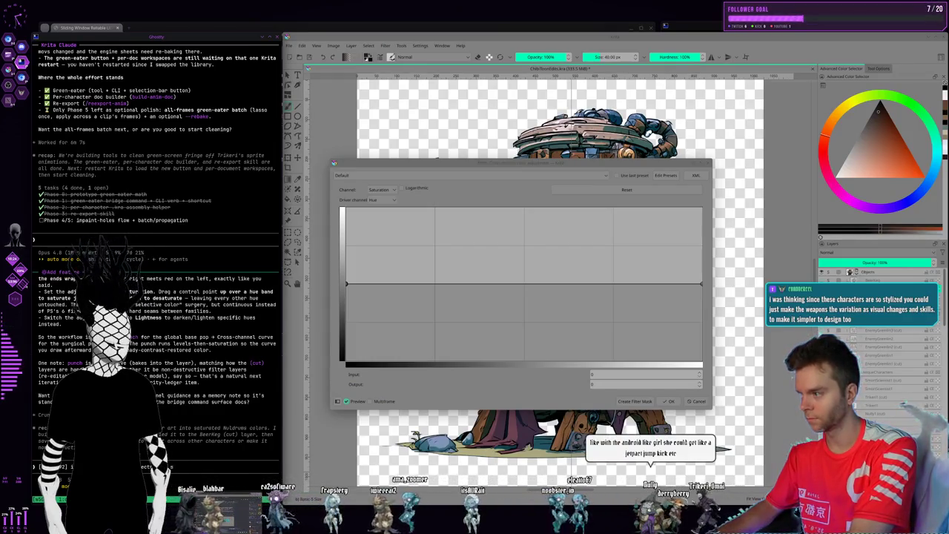
text(set it to hue)
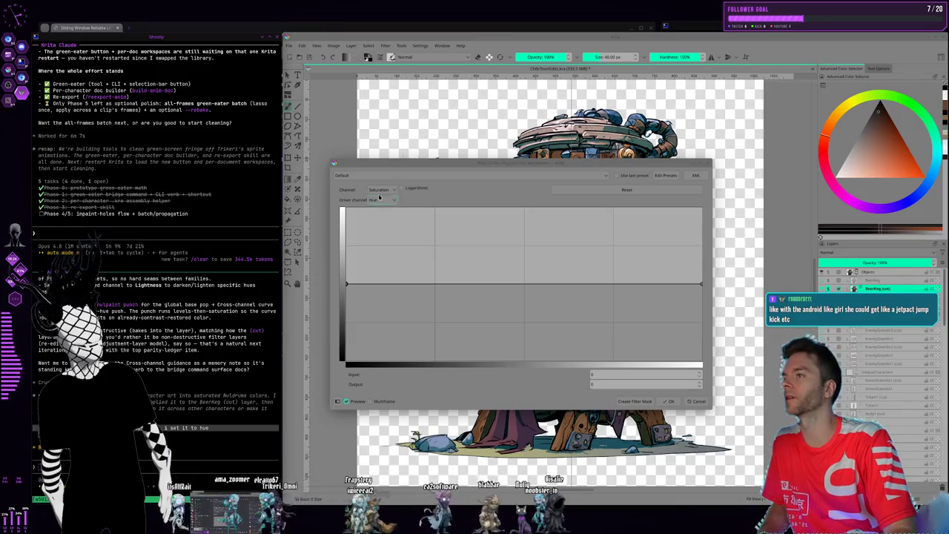
Drag the cross-channel adjustment window down and left to uncover the barrel character's top
drag(384, 163, 392, 110)
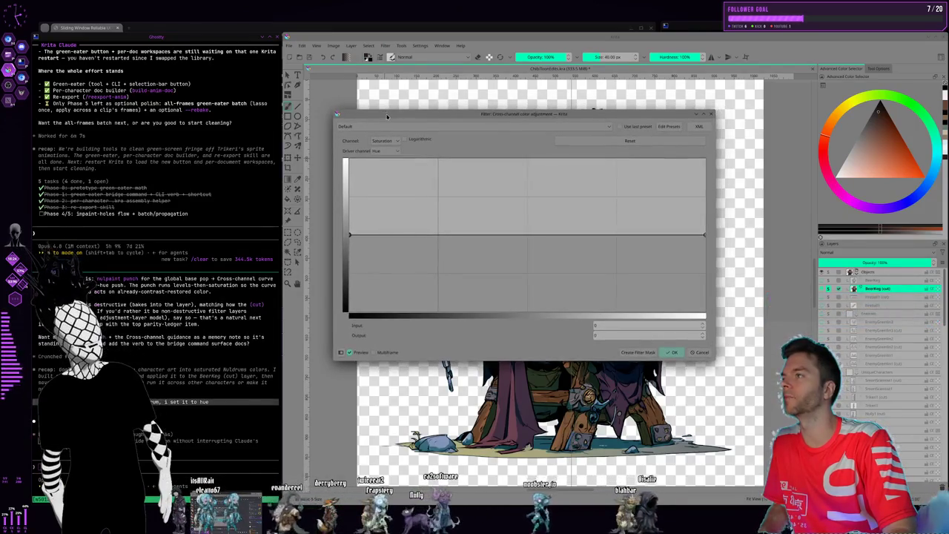
mouse_move(391, 111)
mouse_down()
mouse_move(375, 188)
mouse_move(370, 164)
mouse_up()
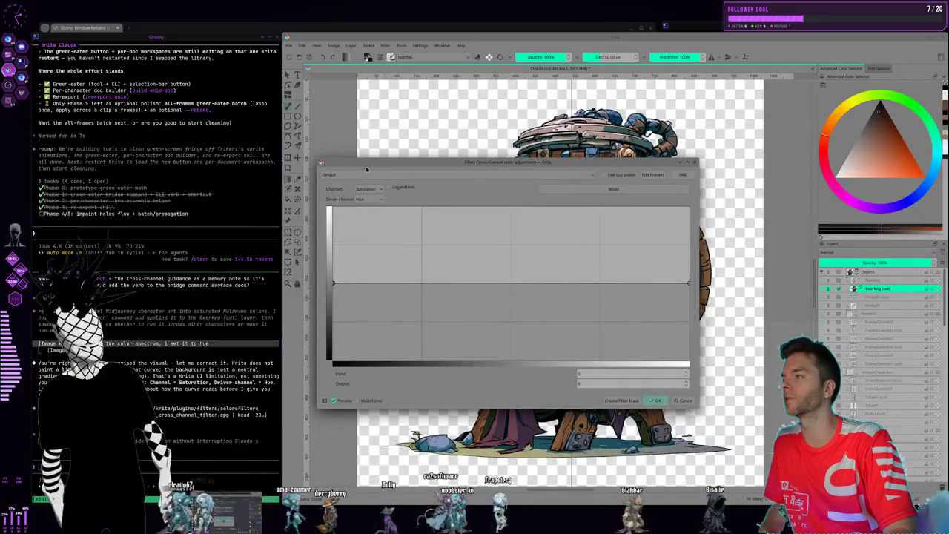
mouse_move(398, 163)
mouse_down()
mouse_move(372, 246)
mouse_move(381, 246)
mouse_up()
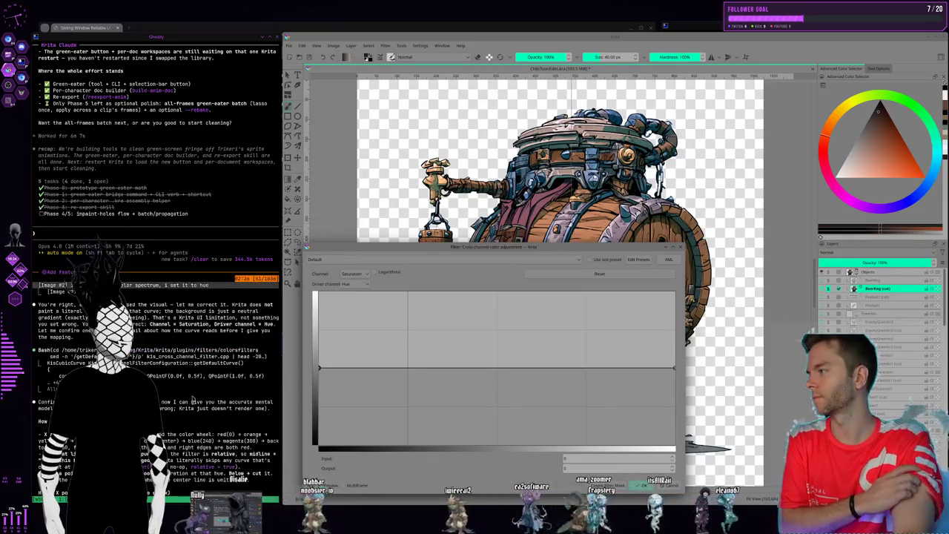
Send the hue-spectrum question in the terminal and close the cross-channel adjustment dialog unchanged
scroll(183, 390, up, 5)
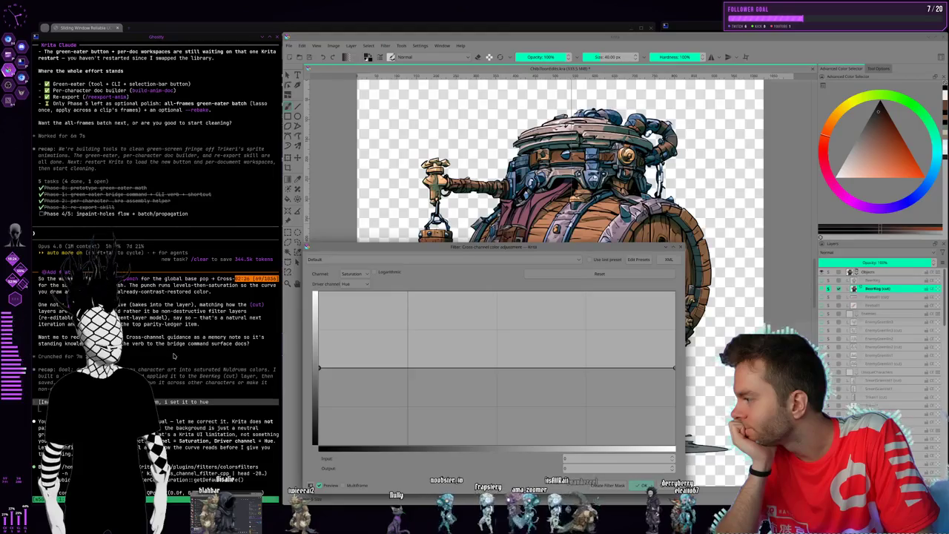
scroll(173, 356, down, 3)
scroll(174, 357, down, 2)
text(ctrum when i flip to hue i)
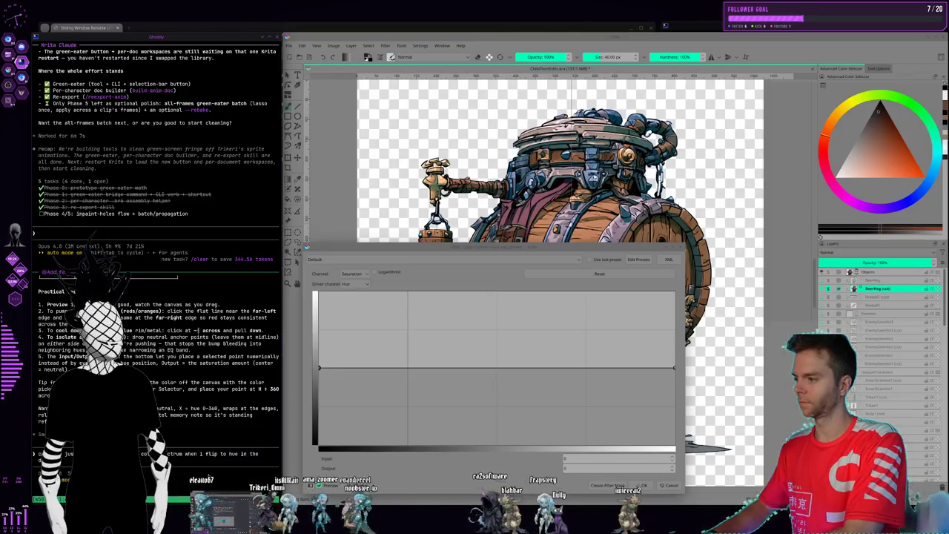
text(n the)
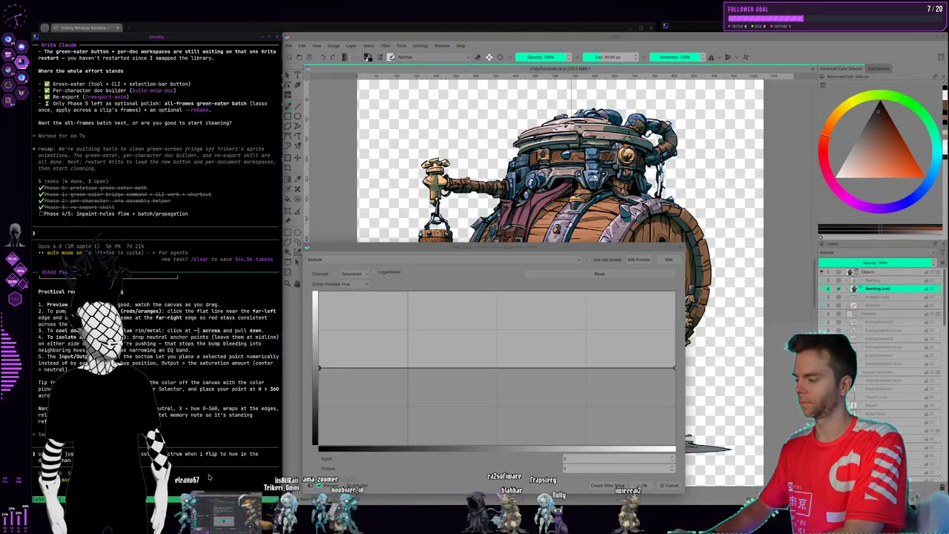
key(Return)
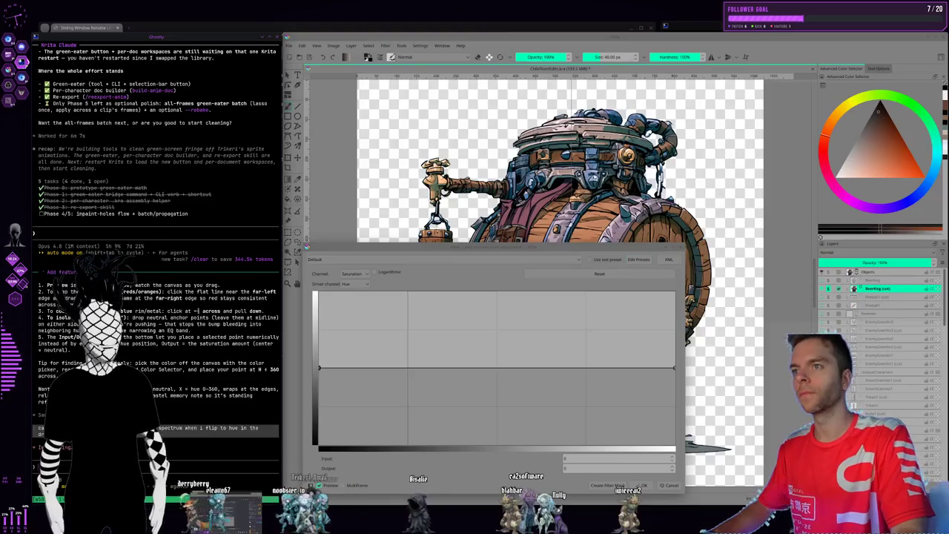
click(674, 249)
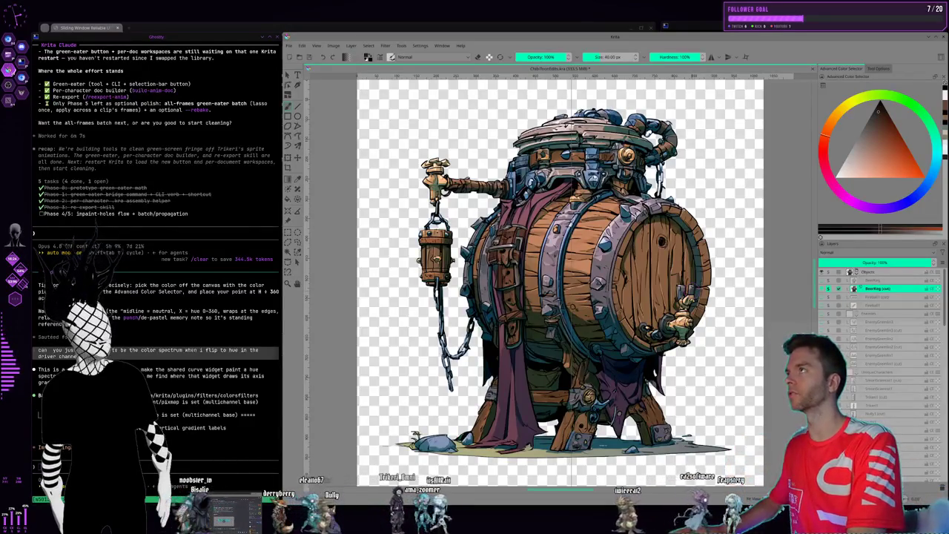
Flip between workspaces 1 and 2 with Super shortcuts, ending on the tiled terminals
key(super+2)
key(super+1)
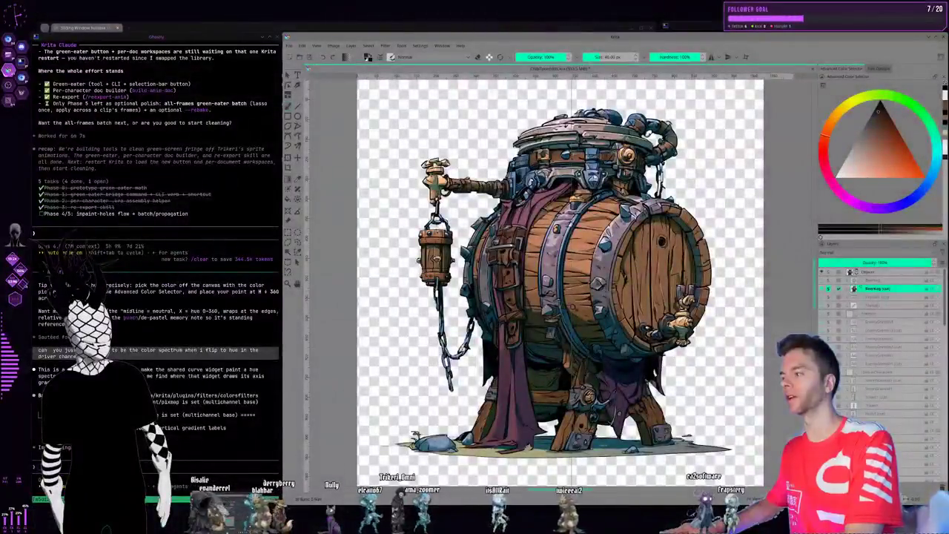
key(super+2)
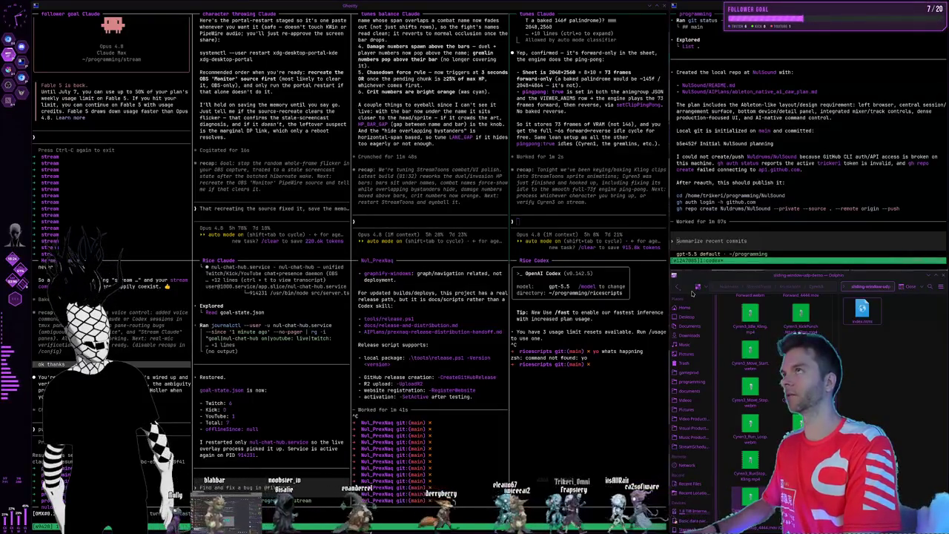
Bring up the Midjourney create page and preview two fox images, including the red-hooded fox
key(super+1)
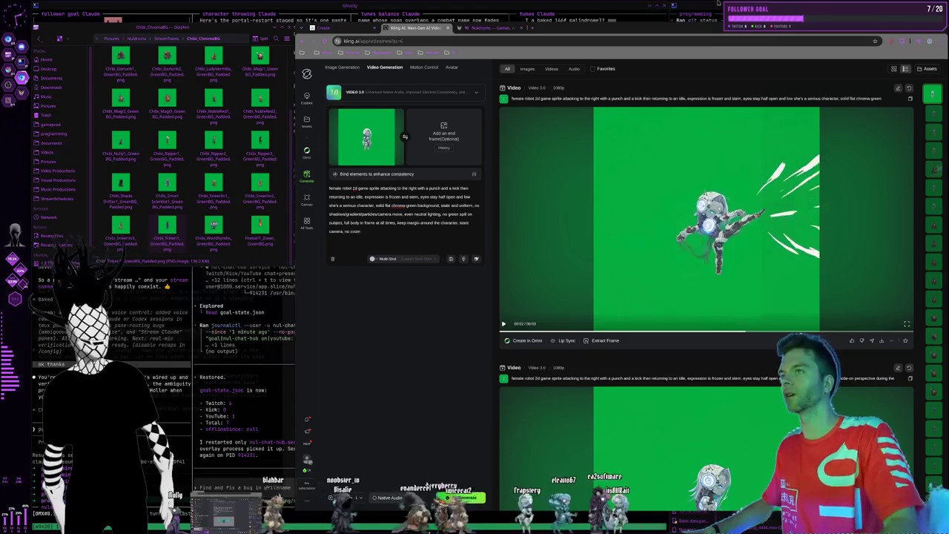
click(343, 28)
scroll(614, 252, down, 3)
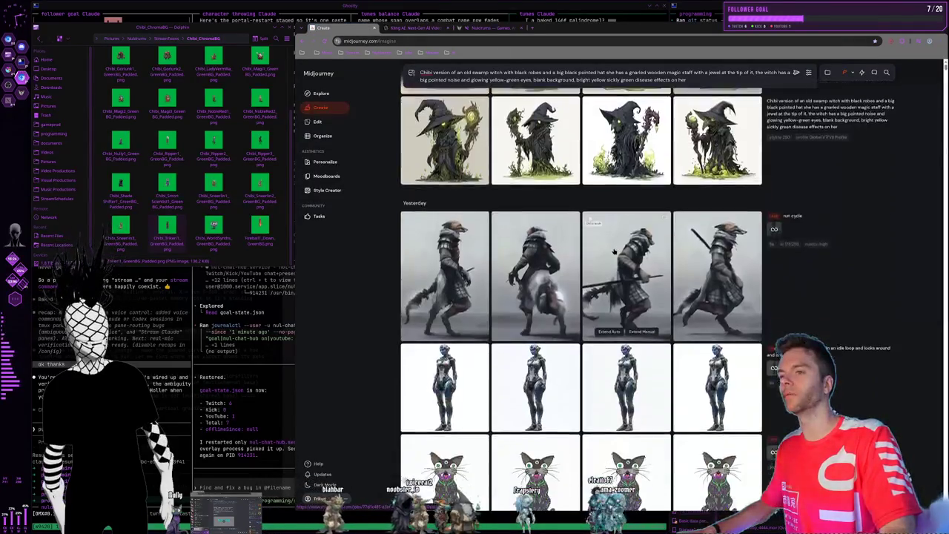
scroll(614, 252, down, 3)
scroll(615, 252, down, 5)
scroll(586, 252, down, 2)
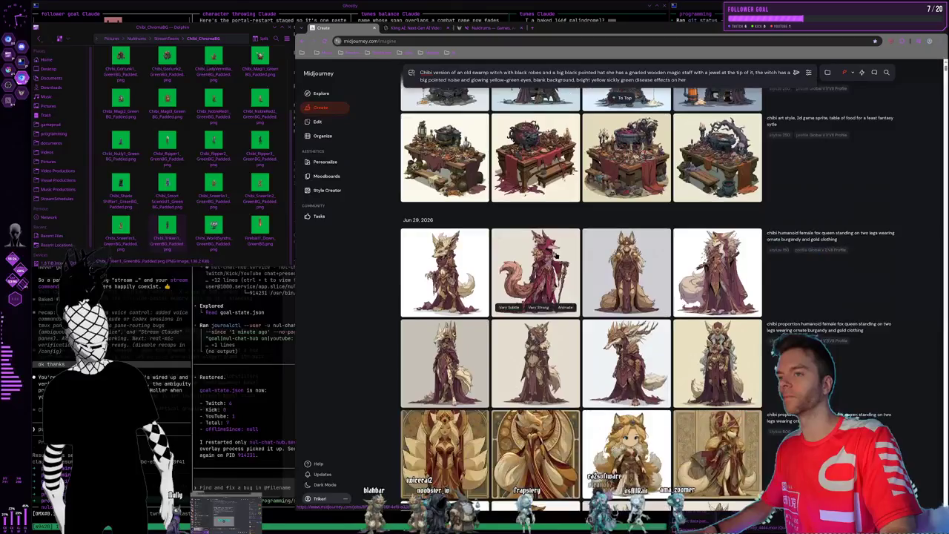
click(557, 253)
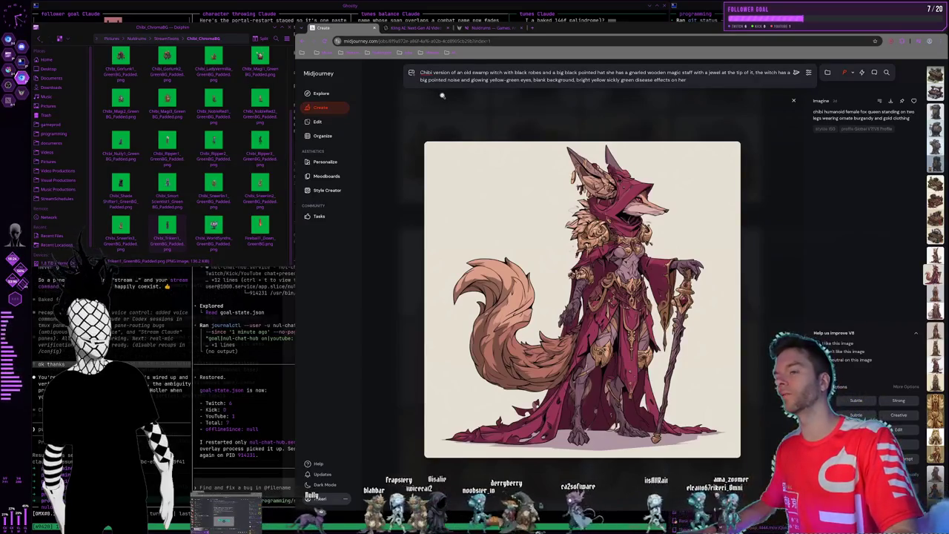
click(500, 125)
click(512, 297)
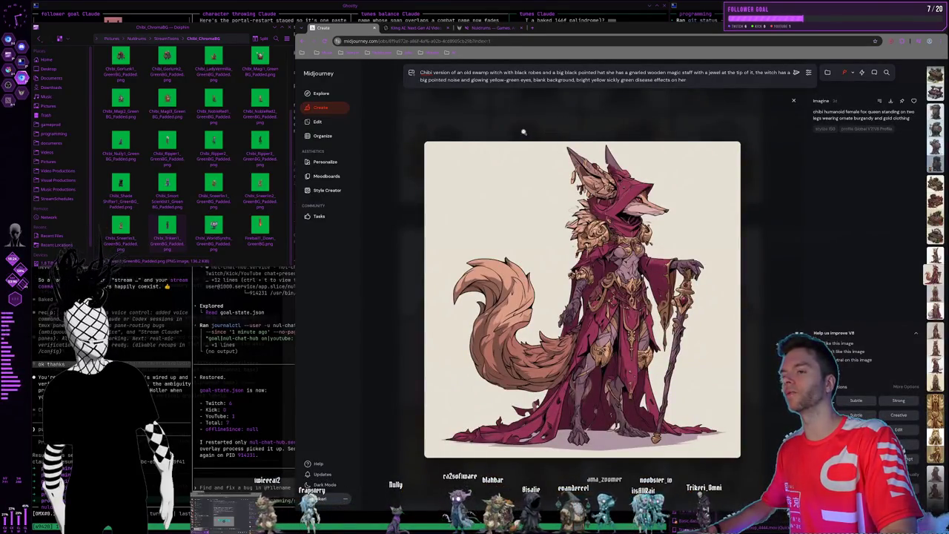
click(497, 132)
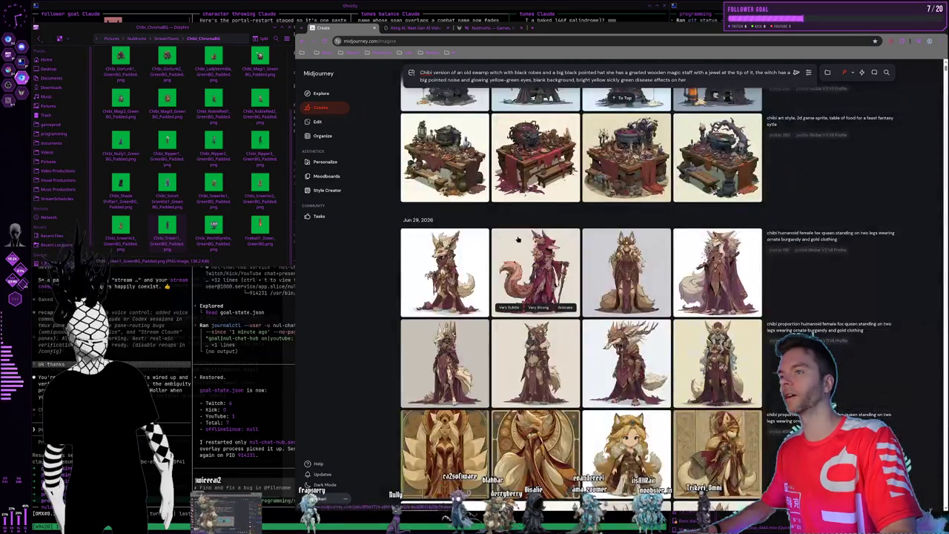
Scroll back up to today's witch images and open a witch image's context menu
scroll(519, 222, up, 5)
scroll(519, 223, up, 5)
scroll(534, 245, up, 5)
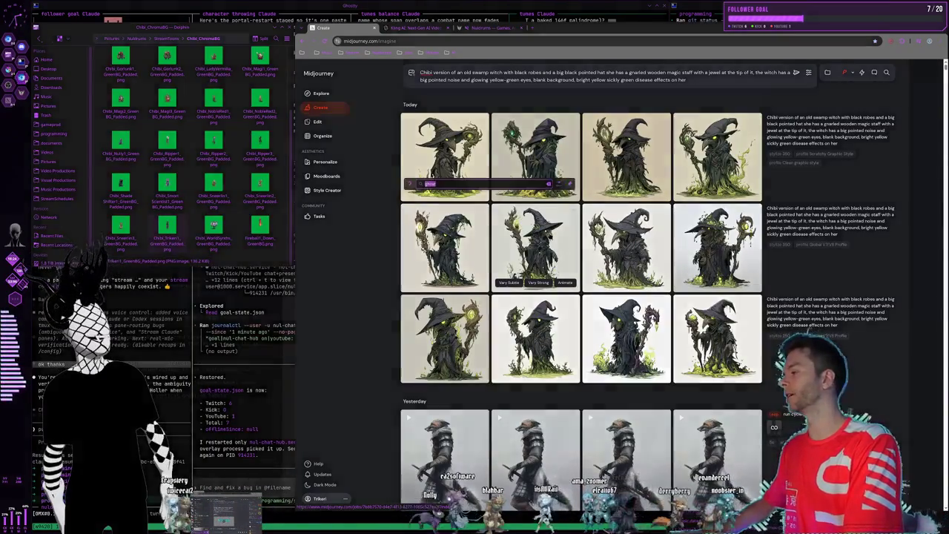
right_click(546, 239)
click(550, 235)
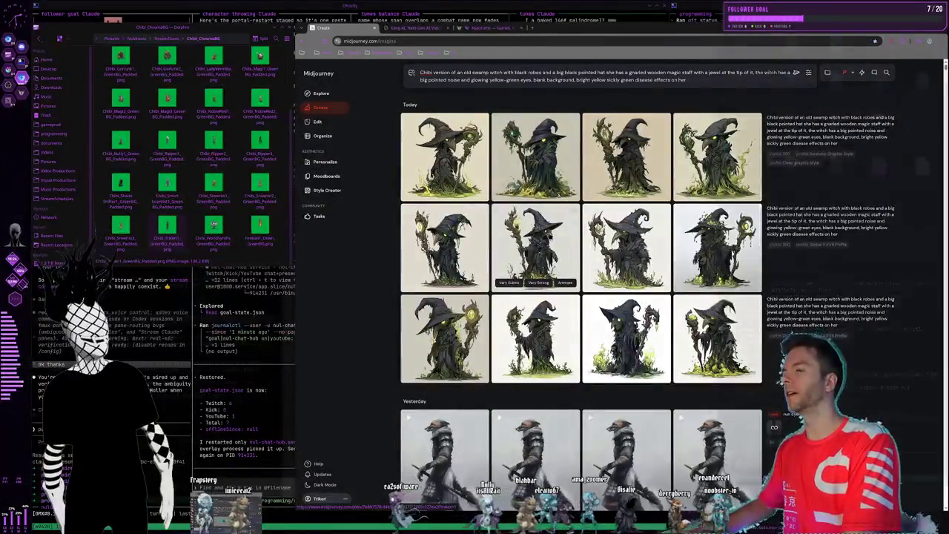
key(alt+Tab)
right_click(545, 238)
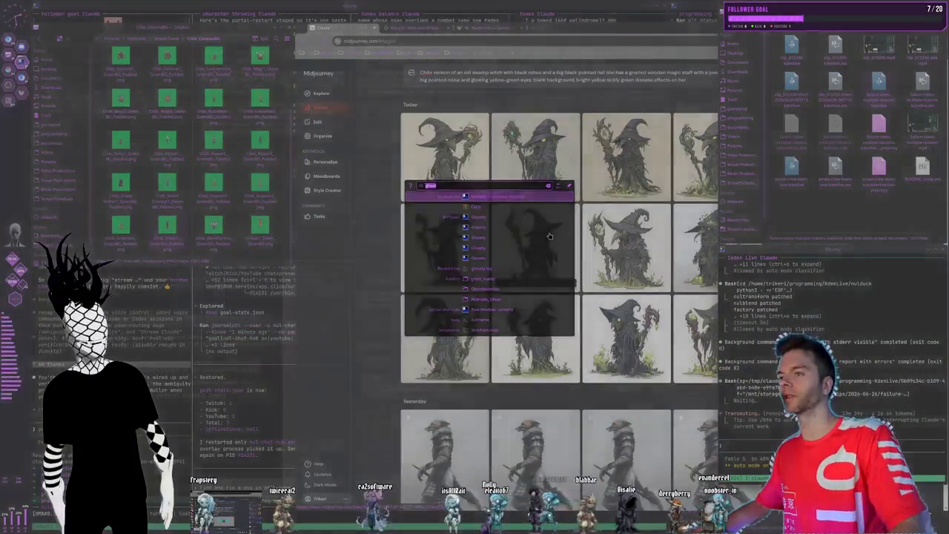
Dismiss the context menu, return to the tiled Ghostty terminals, and focus the top-right pane
click(545, 239)
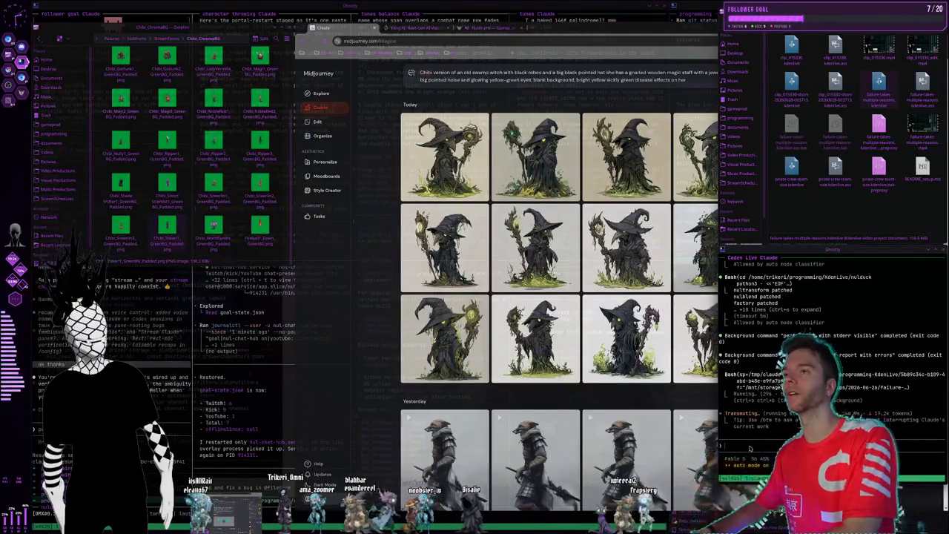
key(Escape)
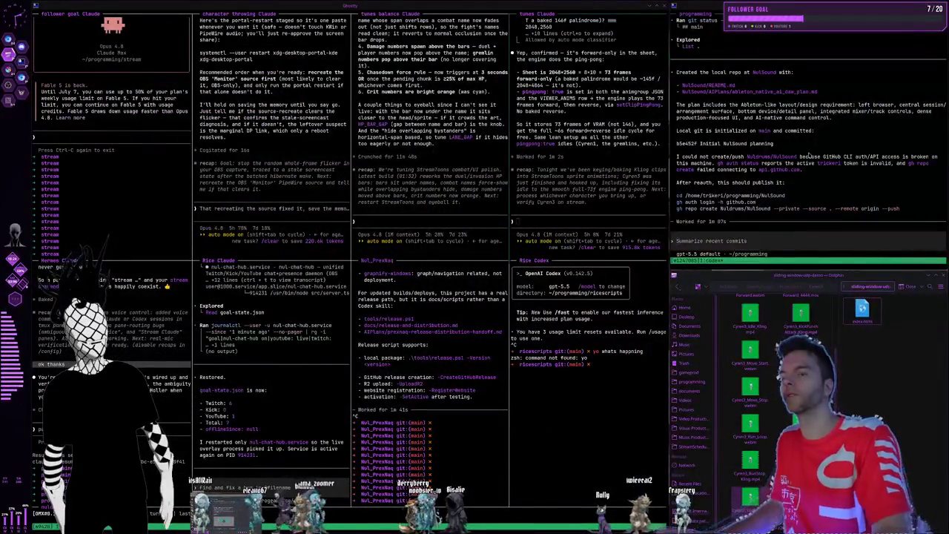
click(818, 241)
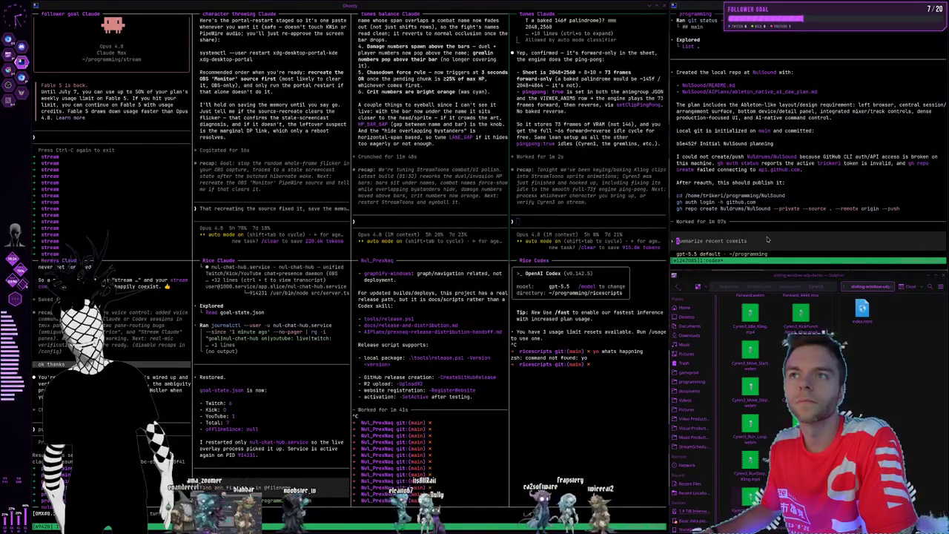
key(alt+space)
text(ghost)
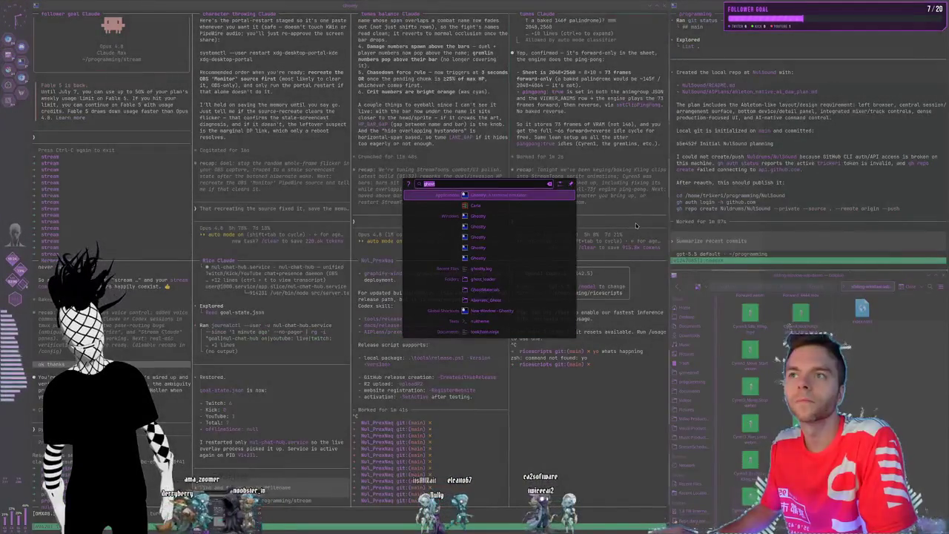
key(Return)
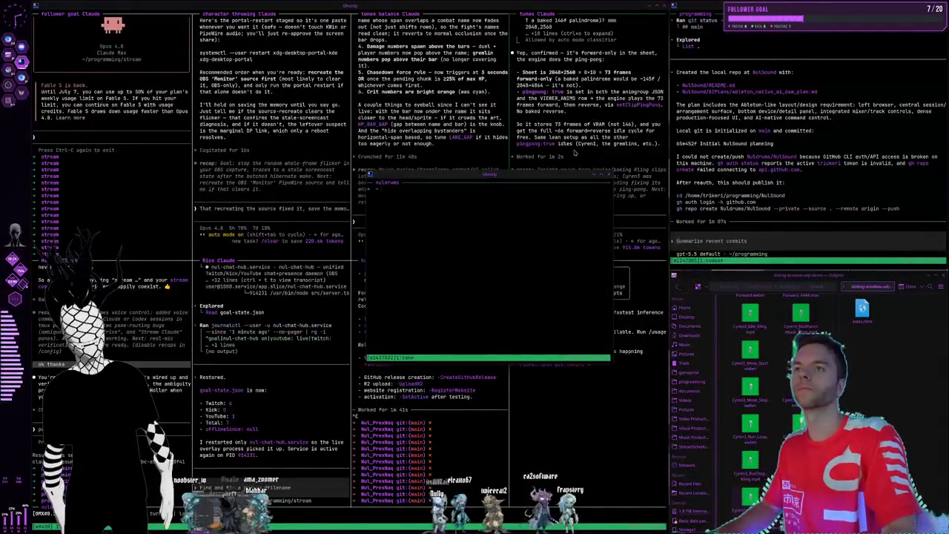
key(super+q)
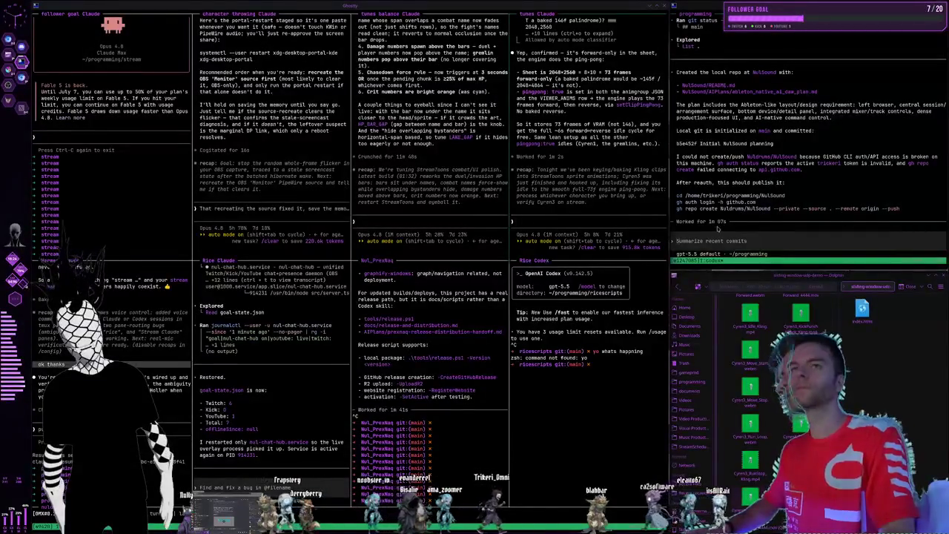
Send the pasted image message to Codex and approve the gh auth status and gh repo create commands
key(ctrl+v)
key(Return)
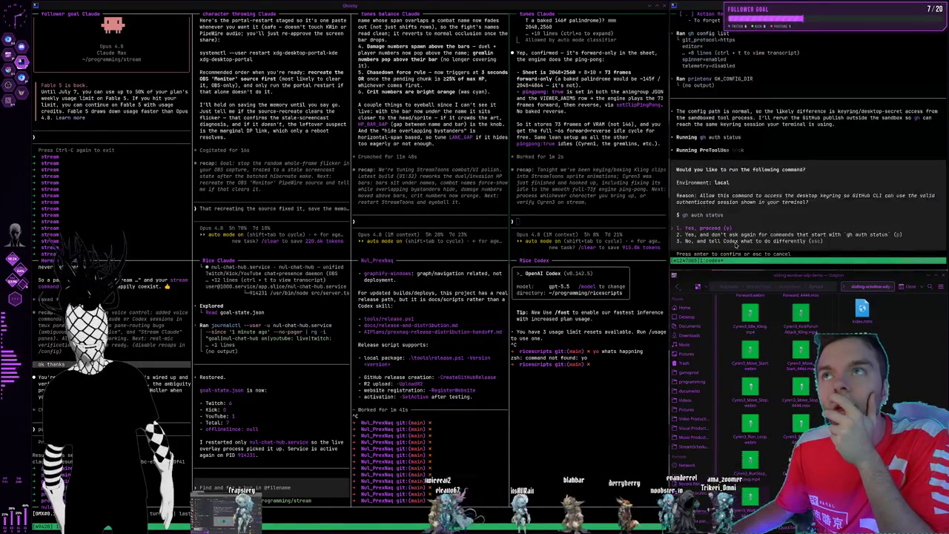
key(p)
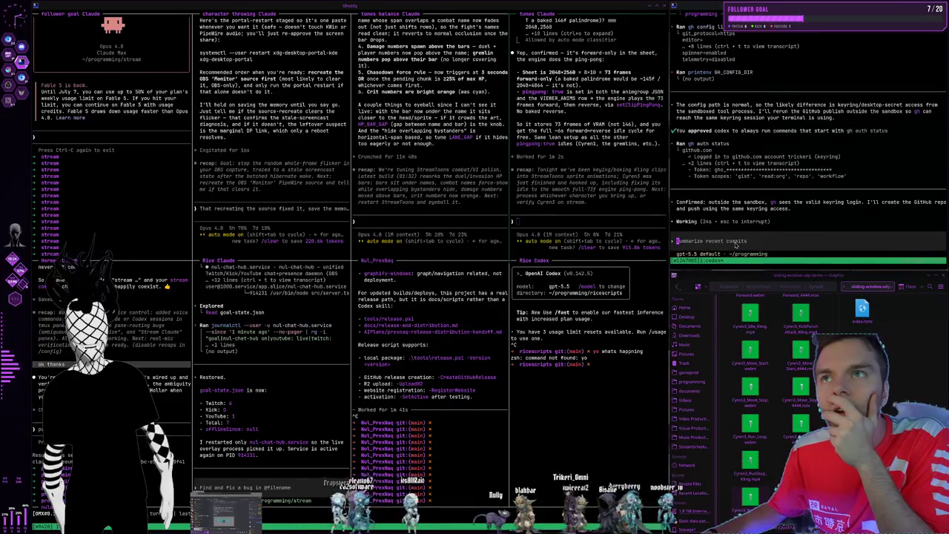
key(p)
text(o)
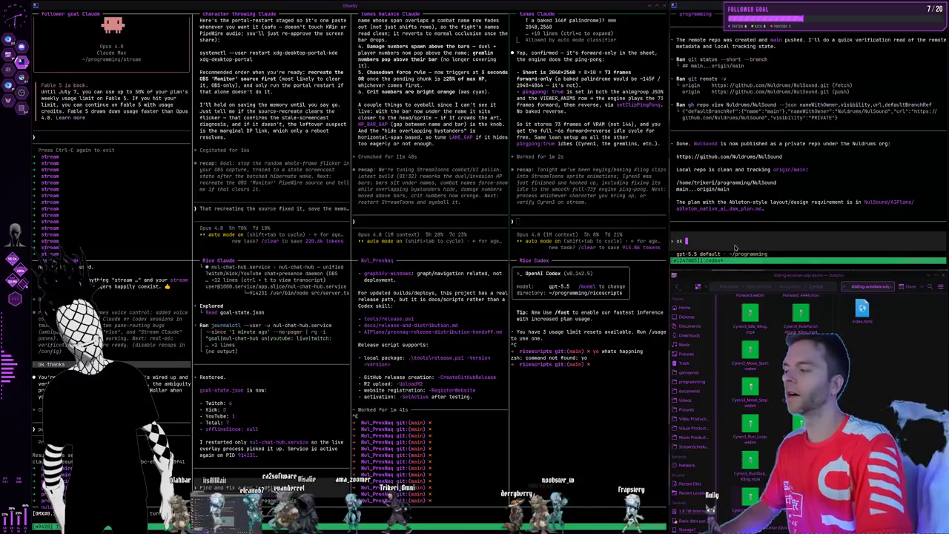
Delete a character from the Codex reply while Kdenlive loads the vertical HD project
key(BackSpace)
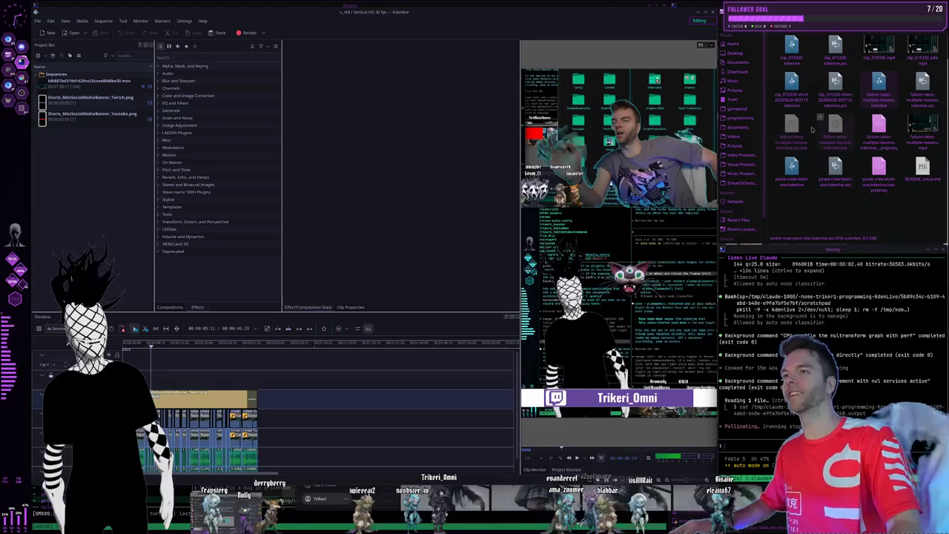
Cycle through the Midjourney, Kdenlive and terminal workspaces with Ctrl+F1–F3, ending on terminals
key(ctrl+F2)
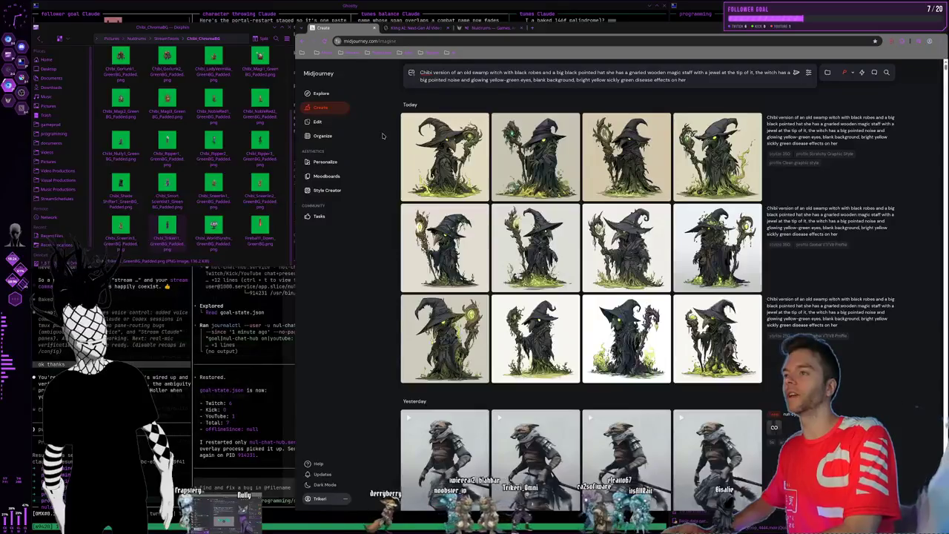
key(ctrl+F3)
key(ctrl+F2)
key(ctrl+F1)
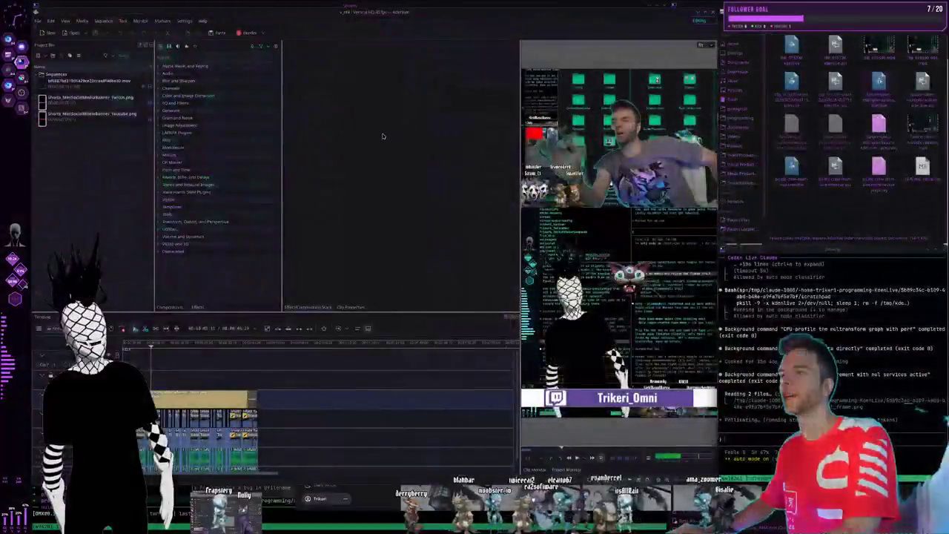
key(ctrl+F2)
key(ctrl+F3)
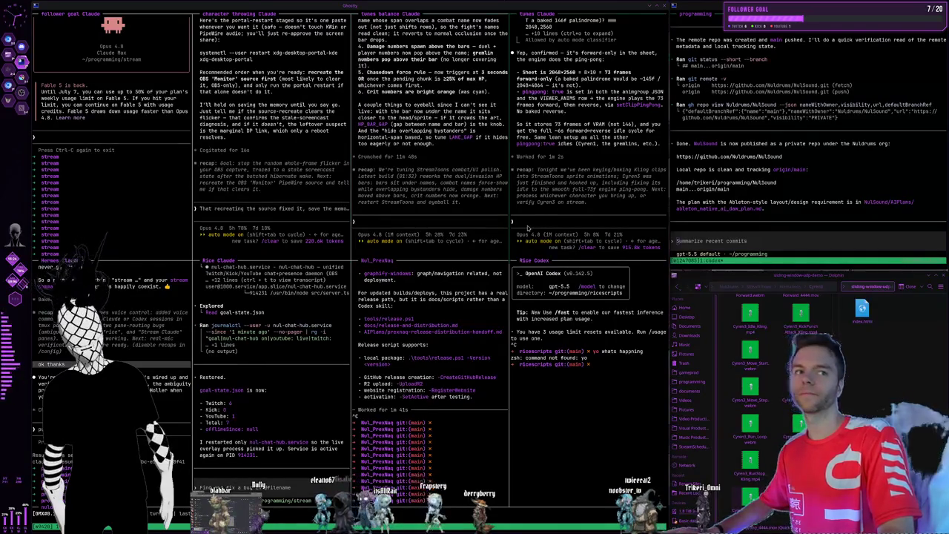
Switch over to Kdenlive, open and dismiss the app launcher, then return to the terminals
key(super+Right)
key(super+Right)
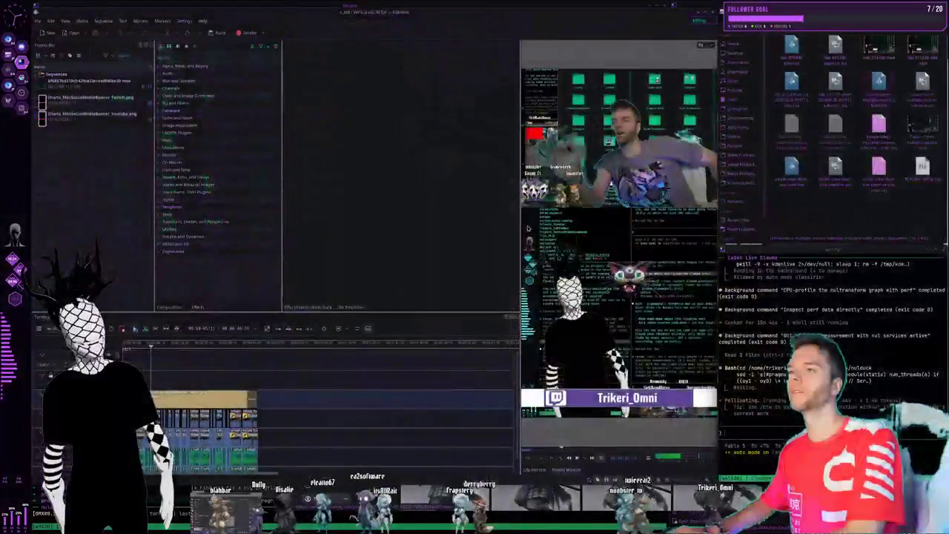
key(alt+space)
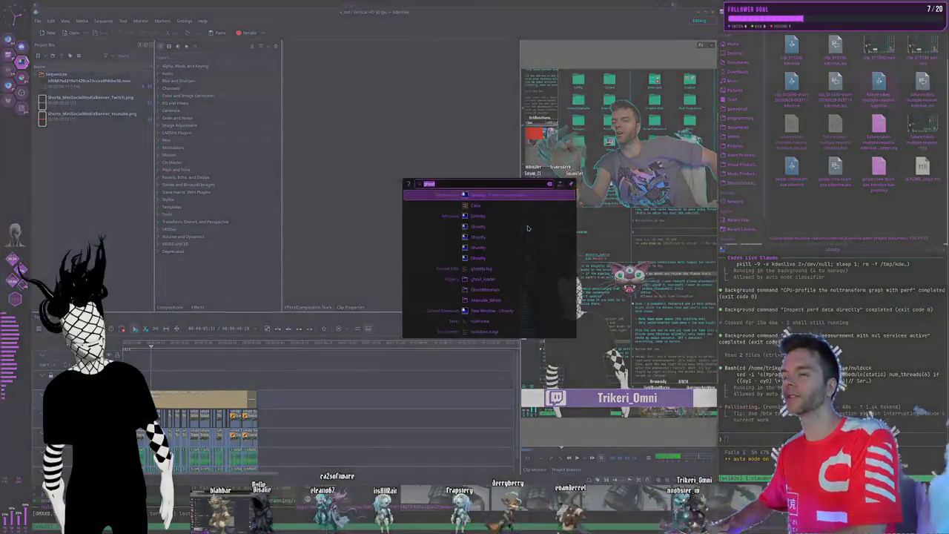
key(Escape)
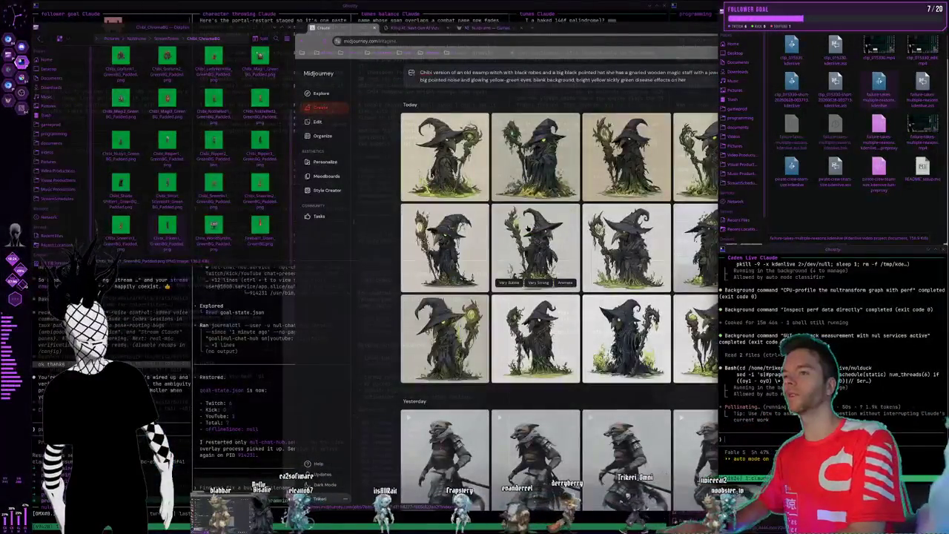
key(super+Left)
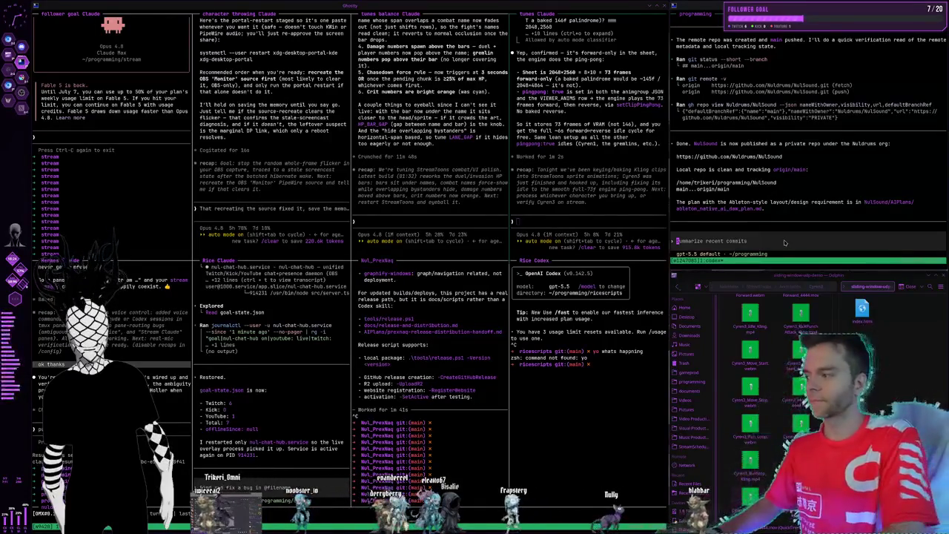
Tell Codex 'ok start building it' to begin building NulSound
text(ok start building it)
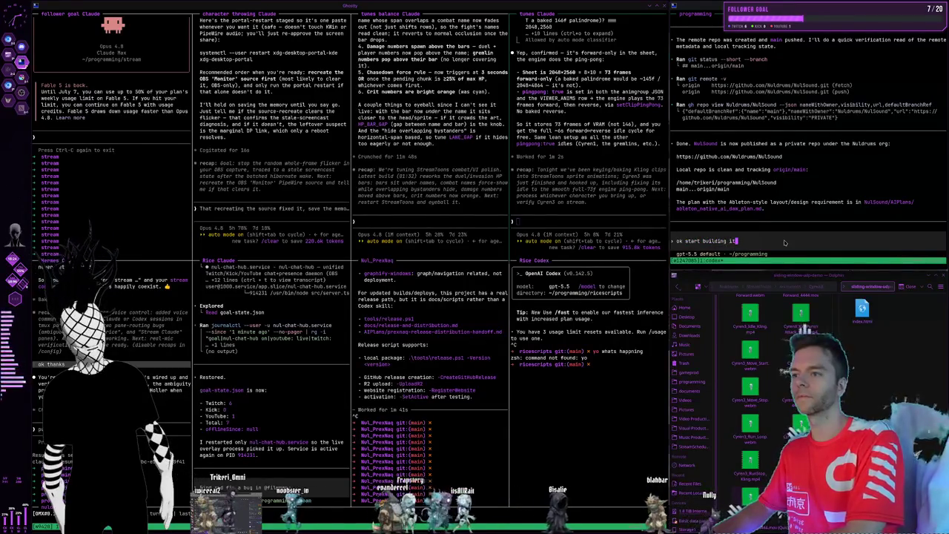
key(Return)
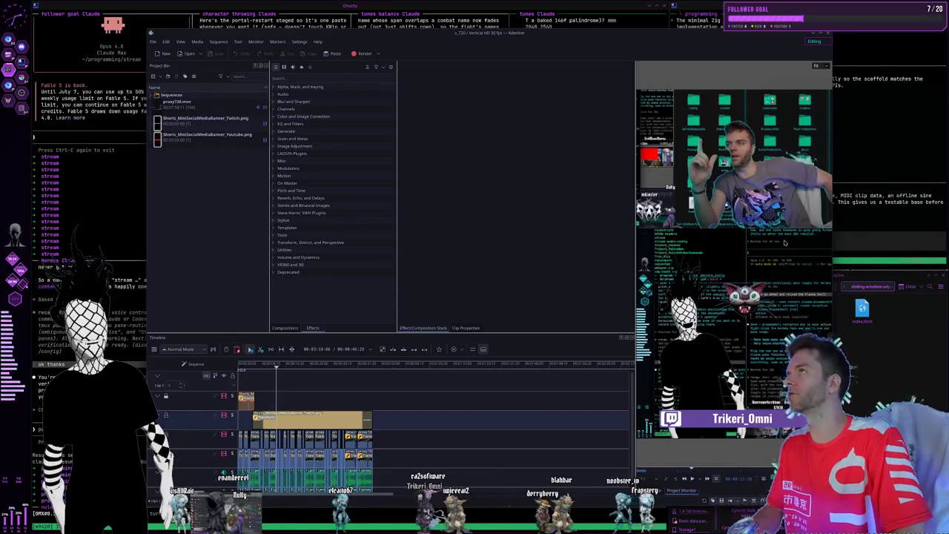
Hide Kdenlive, then cycle through the Midjourney, Dolphin, Kdenlive and Krita windows
key(ctrl+q)
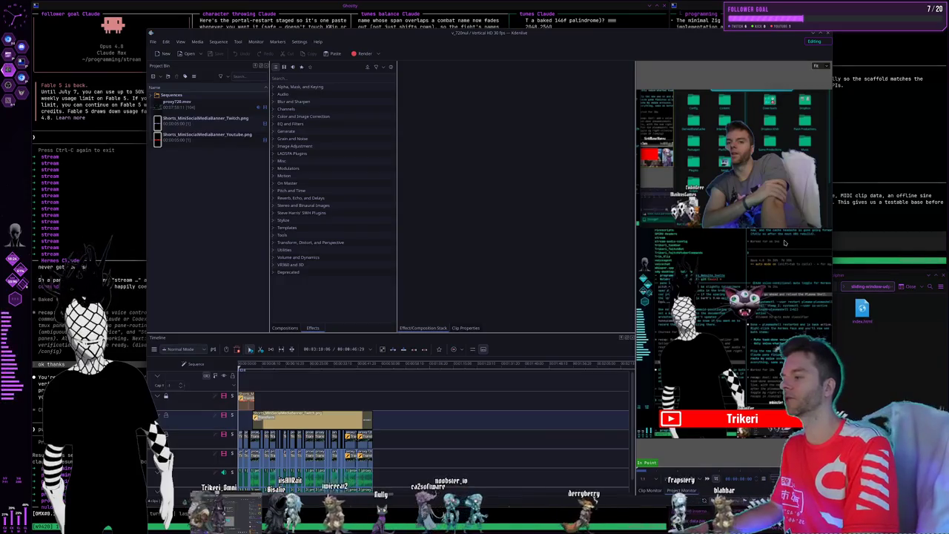
key(alt+Tab)
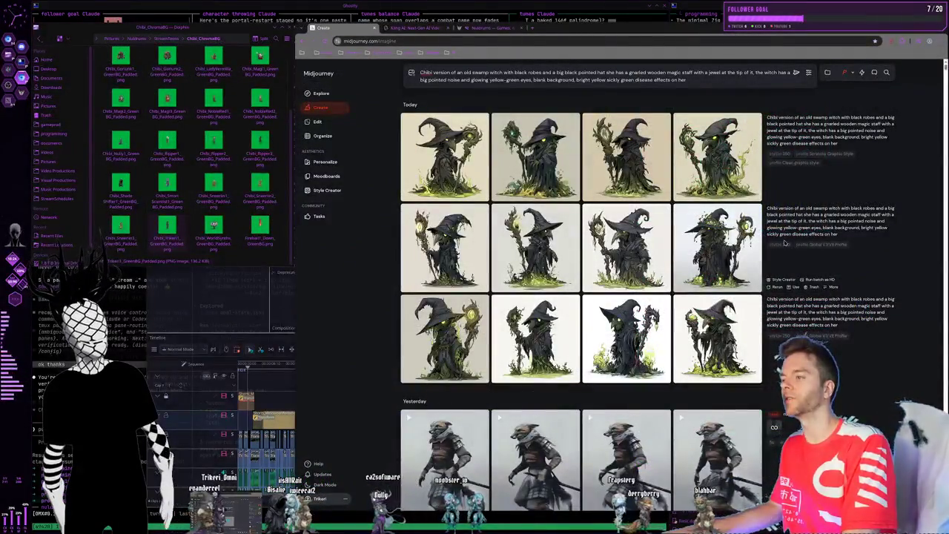
key(alt+Tab)
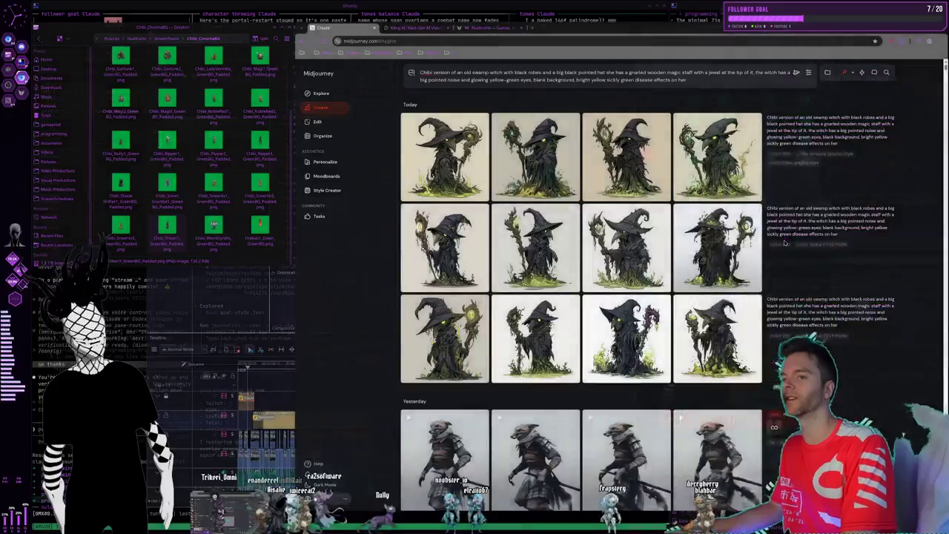
key(alt+Tab)
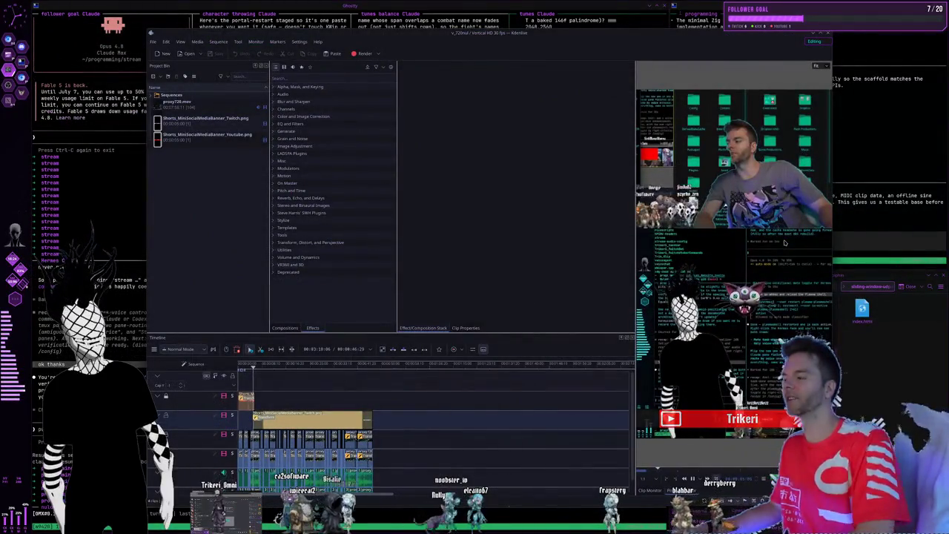
key(alt+Tab)
key(alt+Tab)
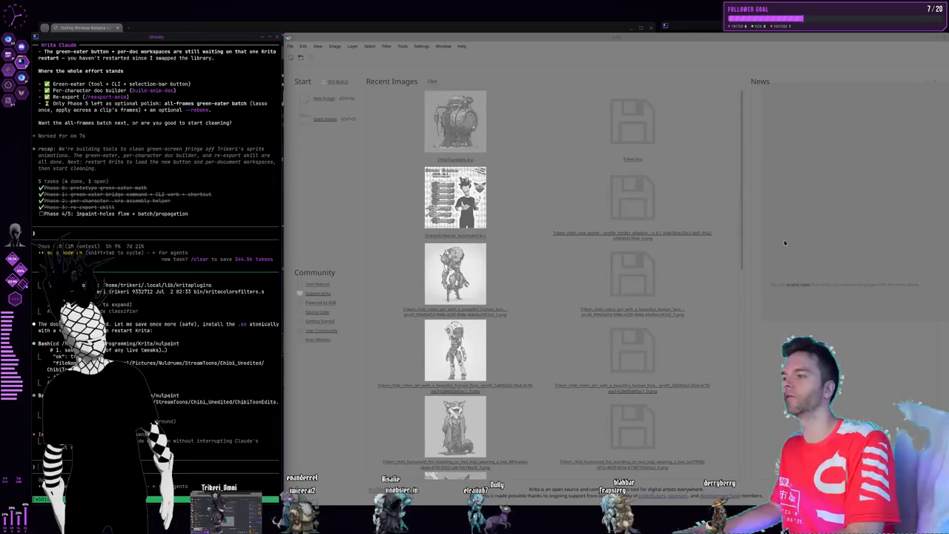
key(alt+Tab)
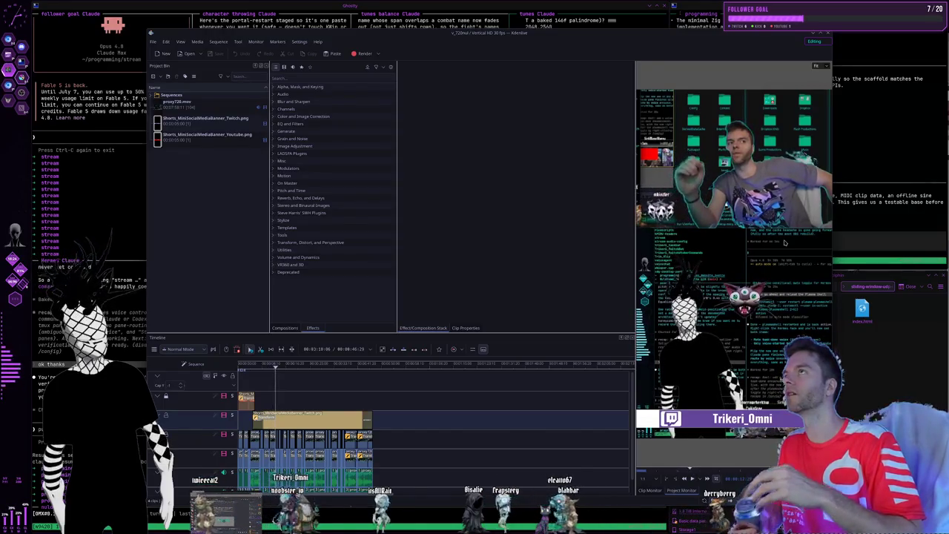
Hide Kdenlive, glance at the fireball sprite in Krita, and return to the Ghostty terminals
key(super+q)
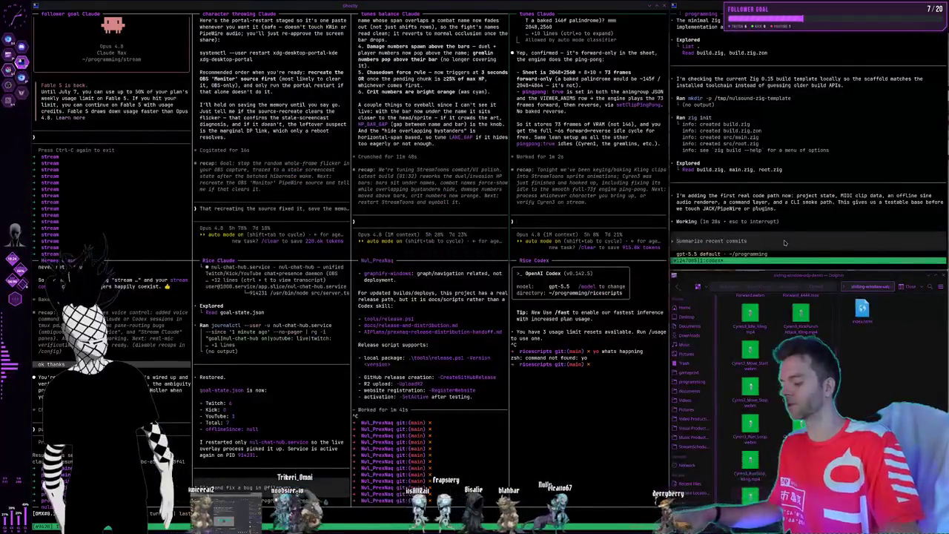
key(super+2)
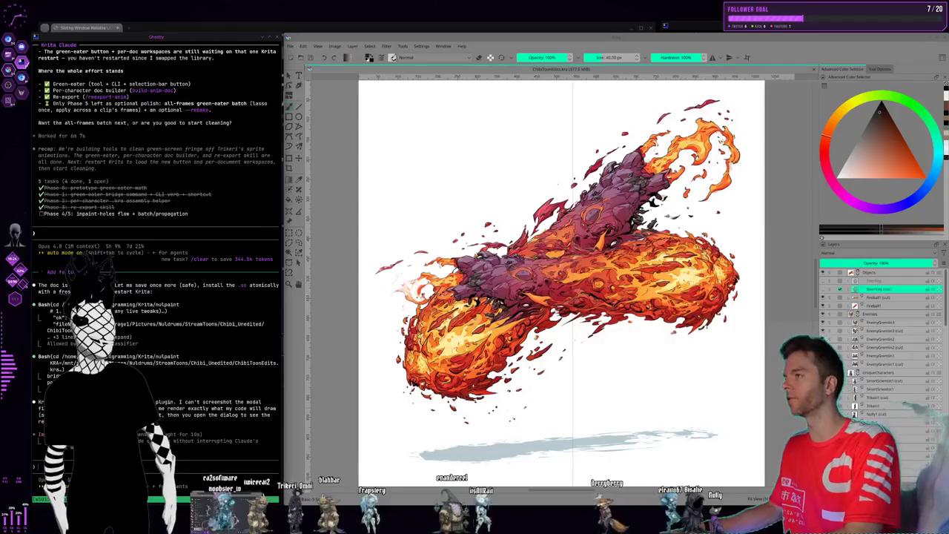
key(super+1)
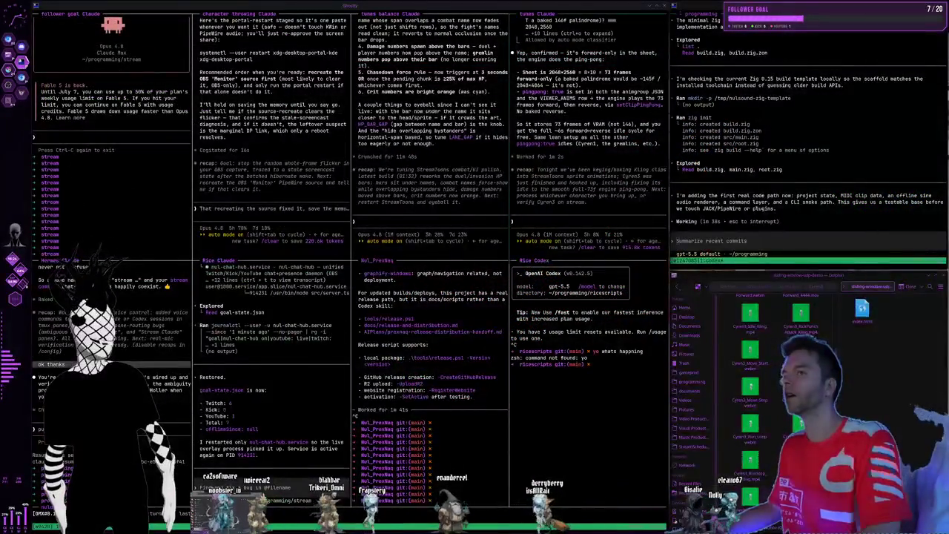
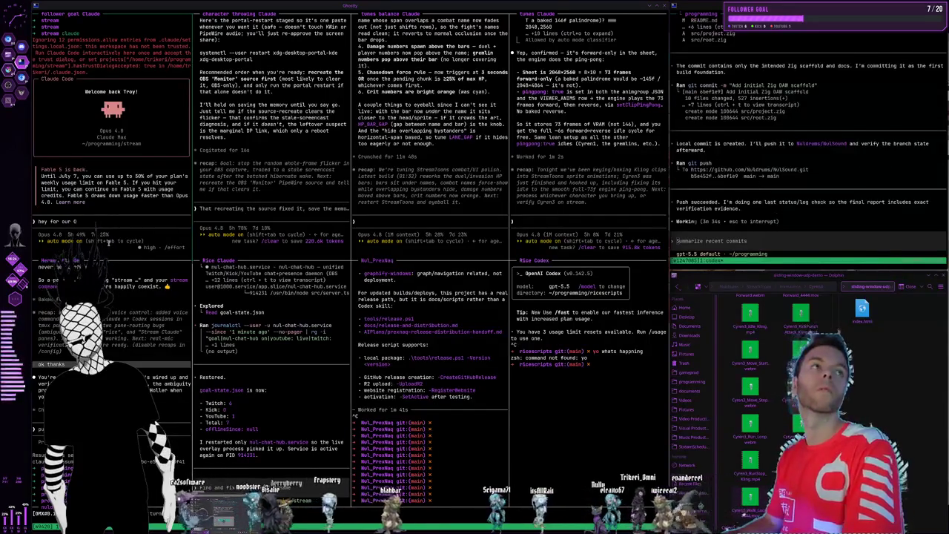
Draft a prompt retitling the OBS overlay DAILY FOLLOWER GOAL and stacking a DAILY SUBSCRIBER GOAL bar below it
text(OBS follower ov)
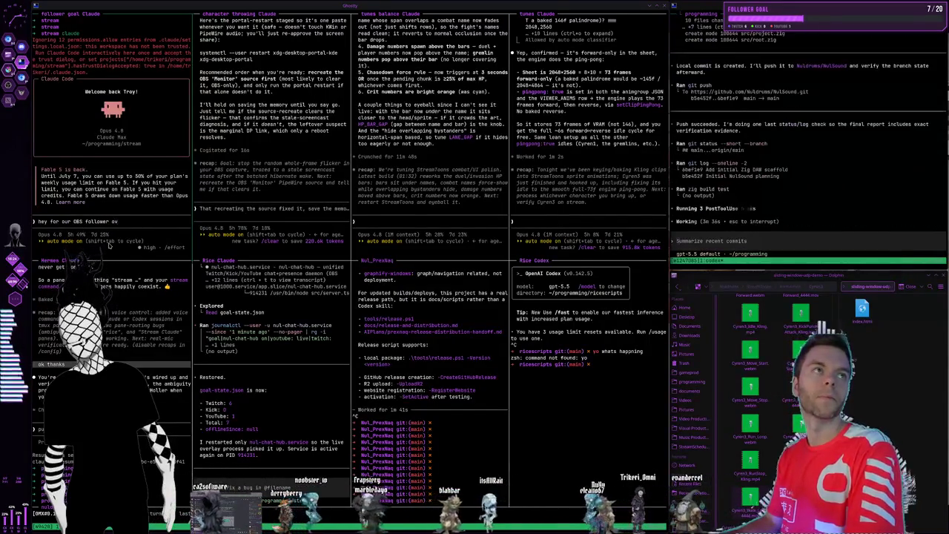
text(erlay we added)
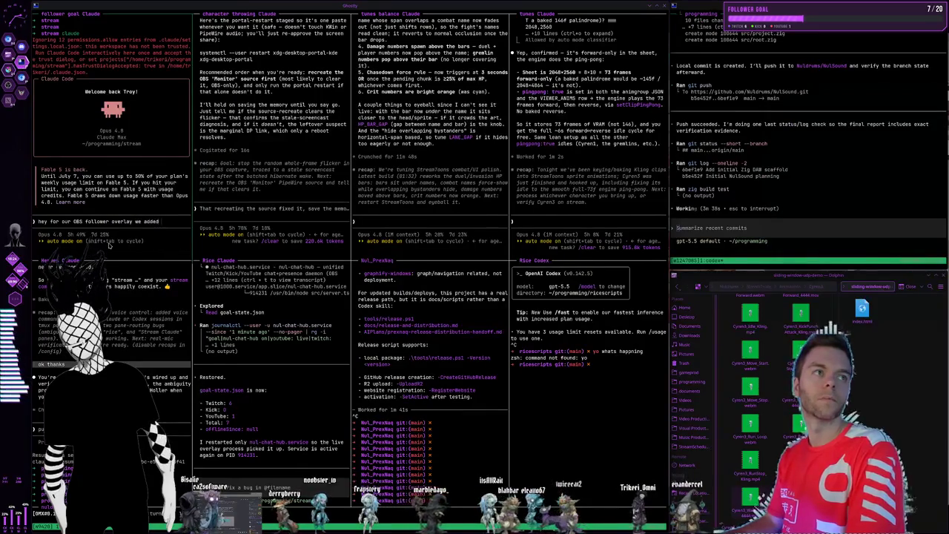
text( today.)
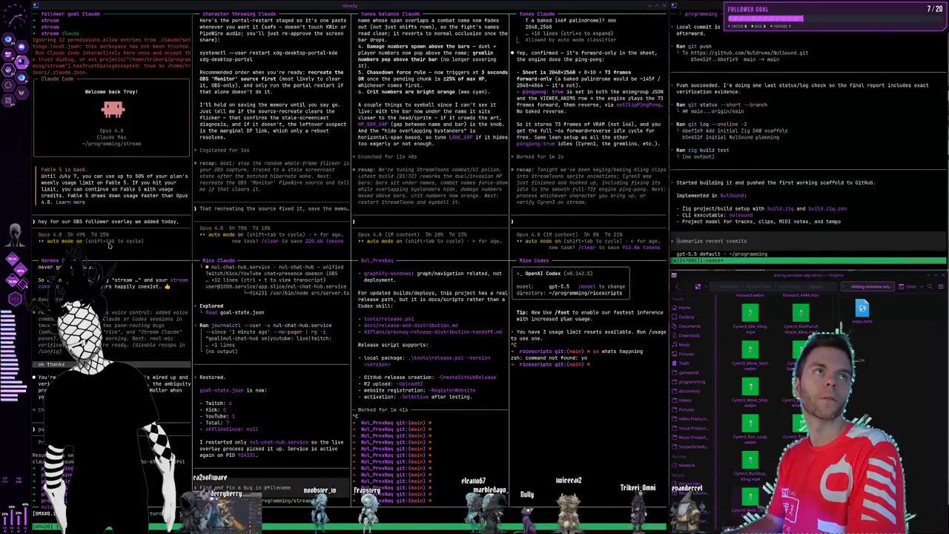
key(BackSpace)
text(, can you)
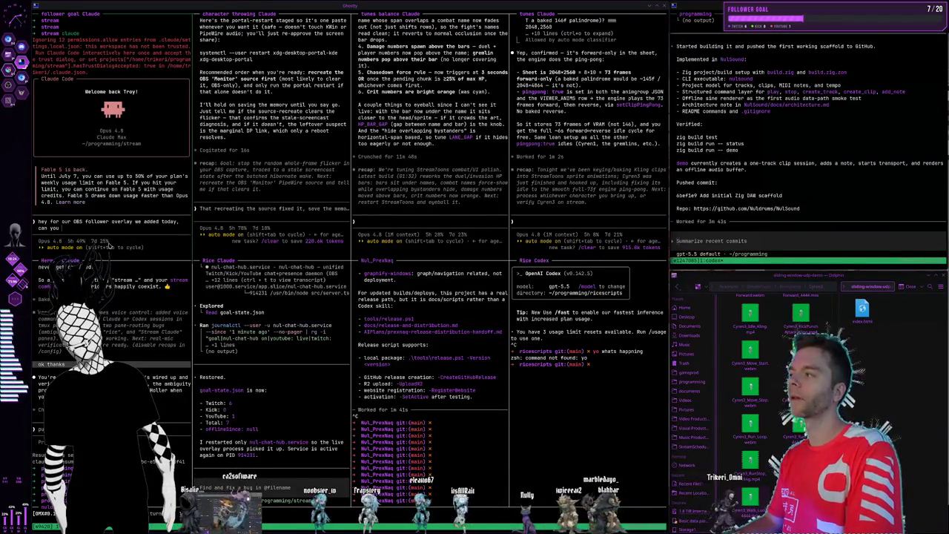
text( have it say D)
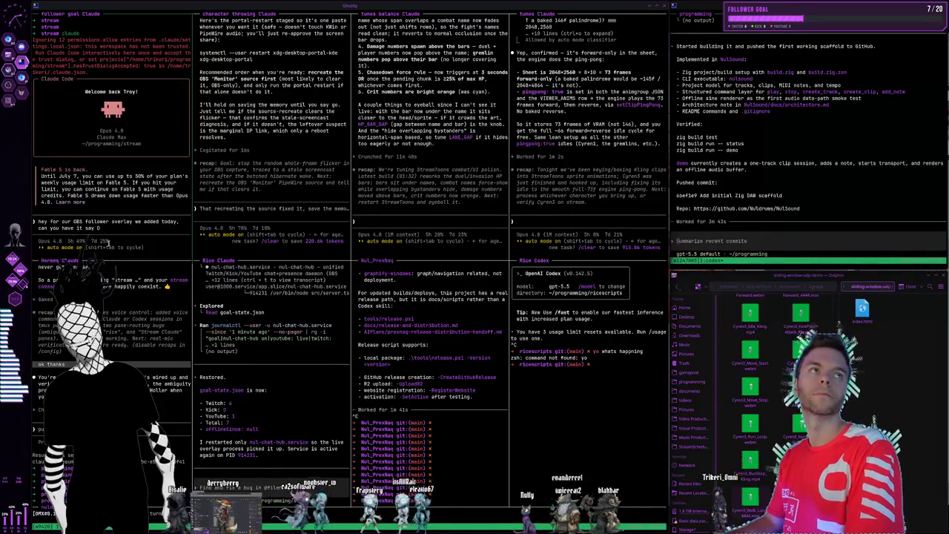
text(AILY FO)
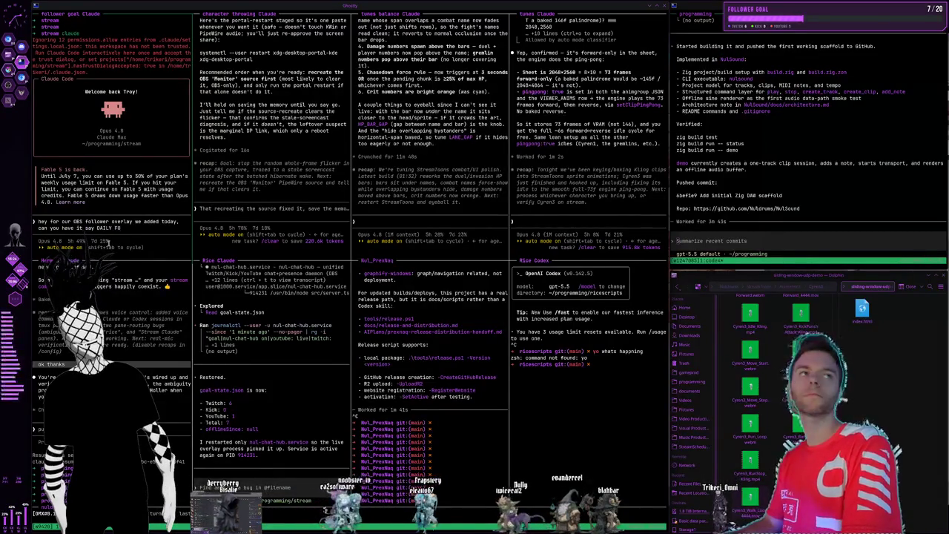
text(LLOWER GOAL)
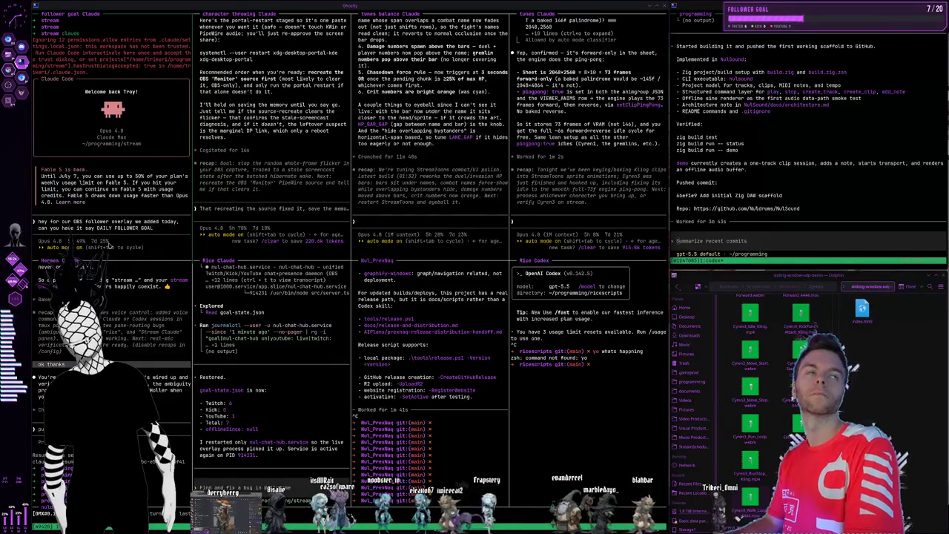
text(title)
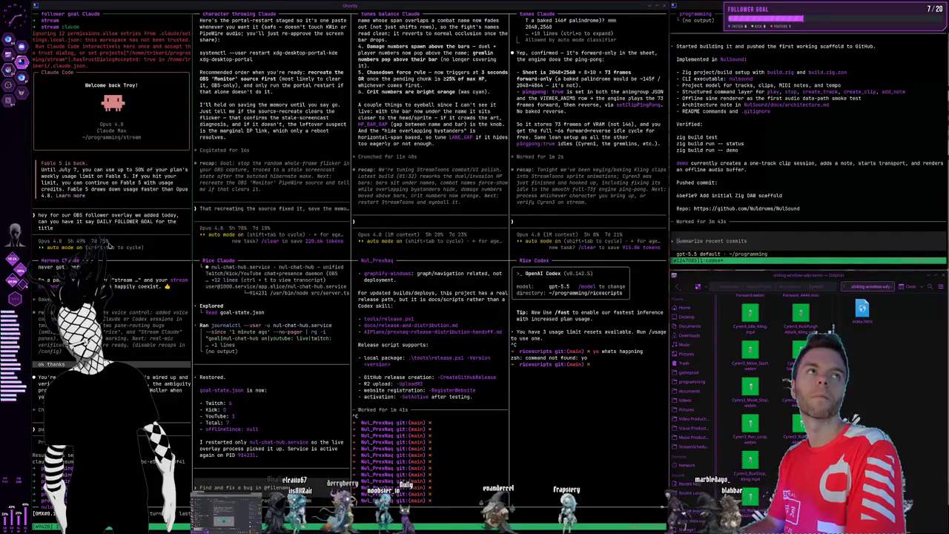
text(, and h)
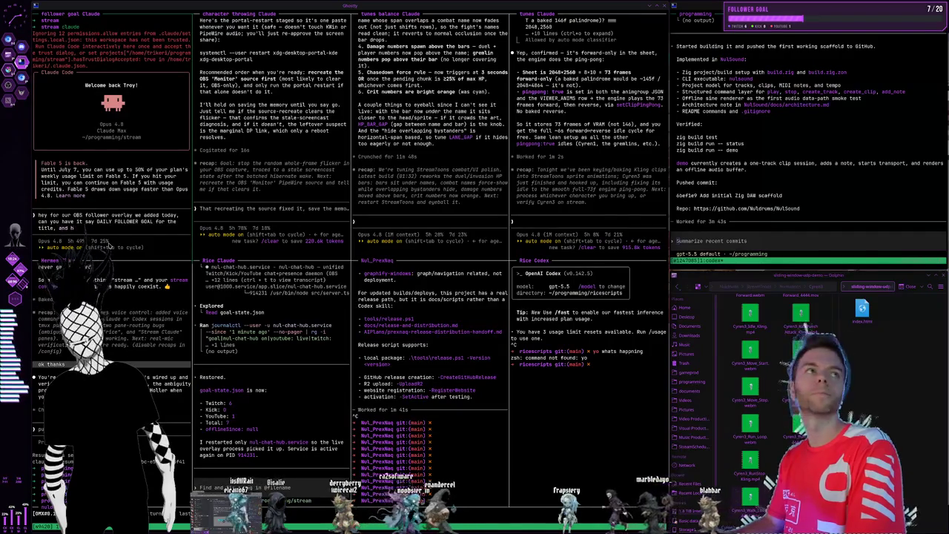
text(ave another bar stacked b)
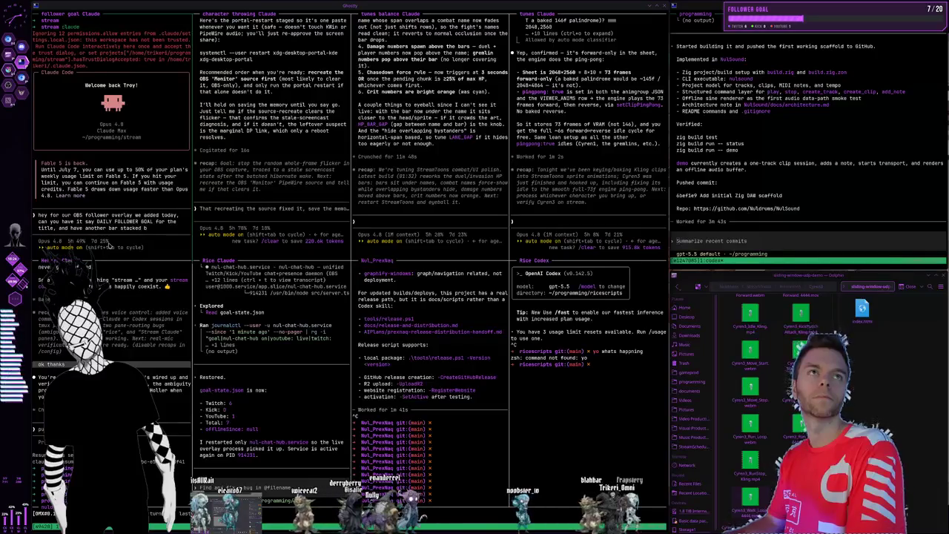
text(elow it that say)
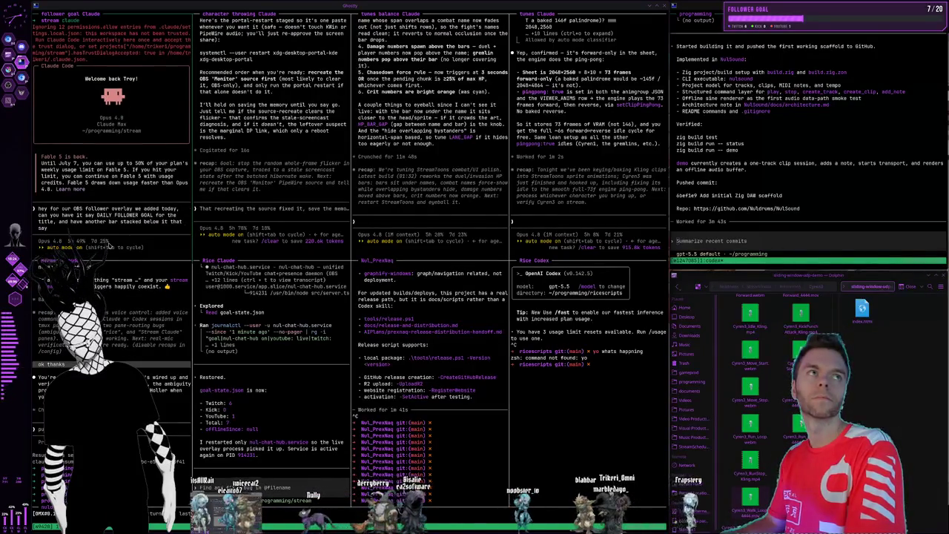
text(s DAILY)
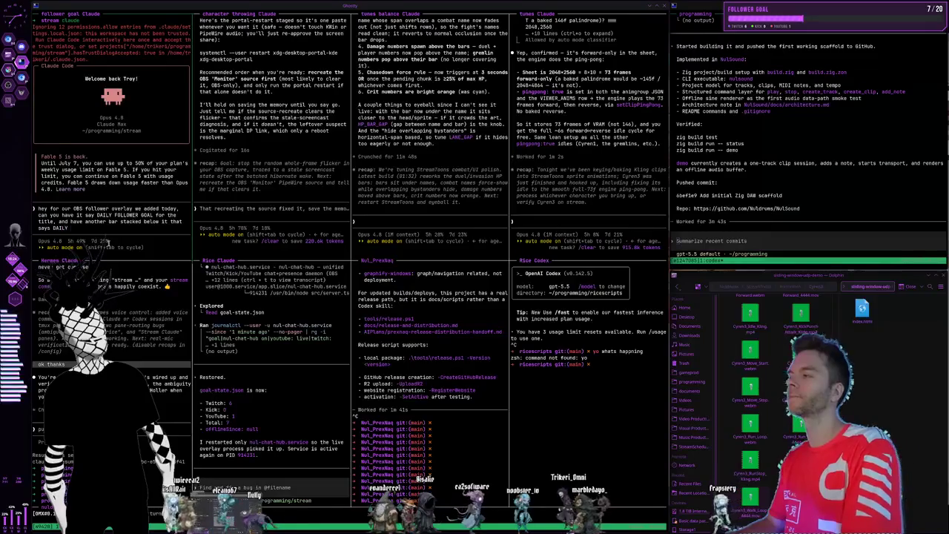
text( SUBSCRIBER GOAL)
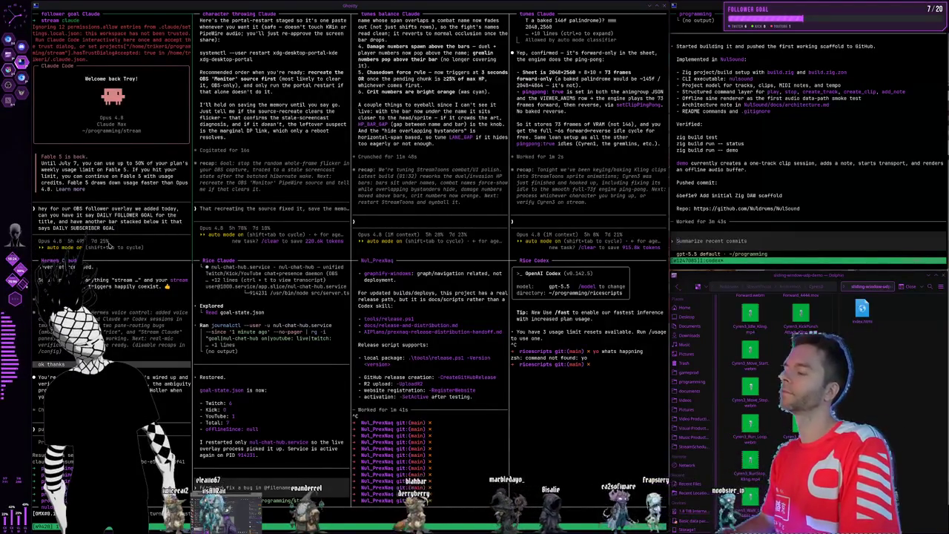
text(and set it to 5, if 5 gets hit t)
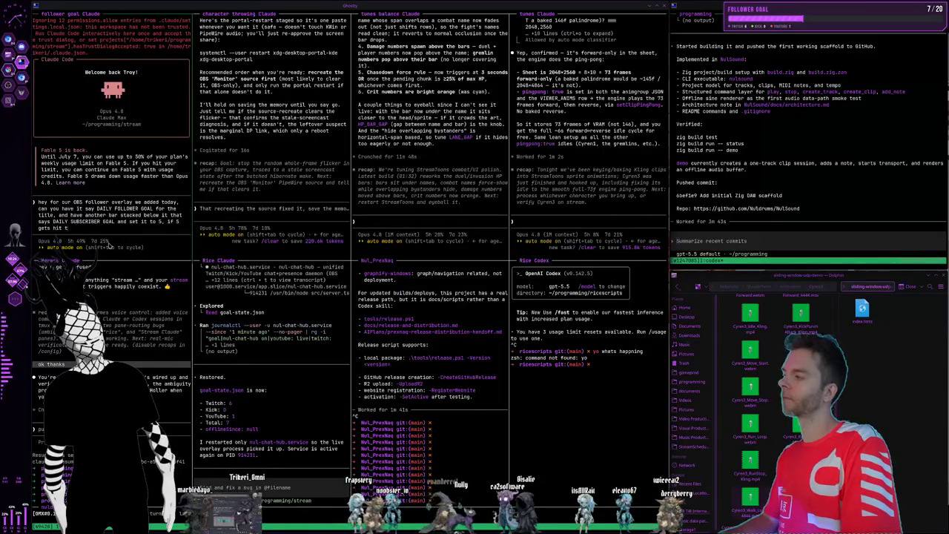
Extend the prompt with goal tiers 10, 20, 50, staying lit after capping and matching the follower bar
text(hen it jumps to 10 then 20, then)
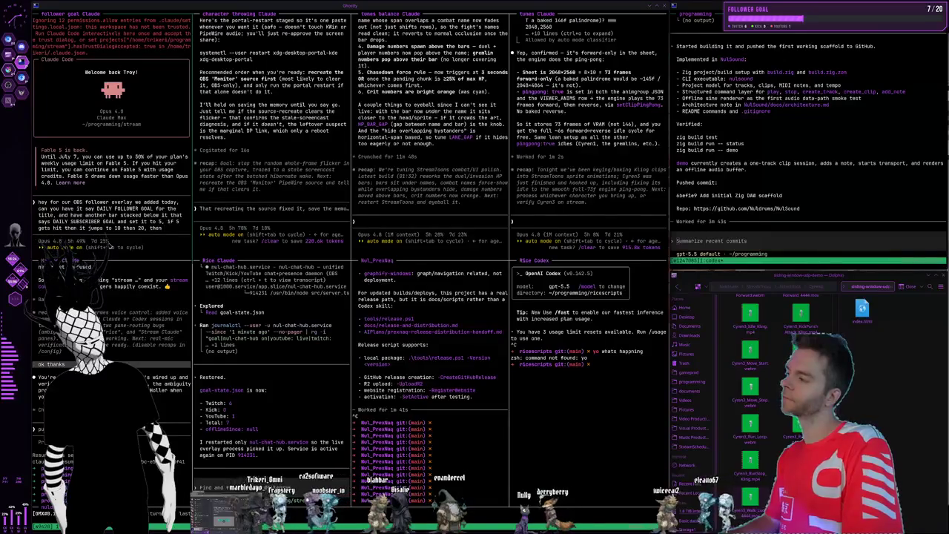
text( 50)
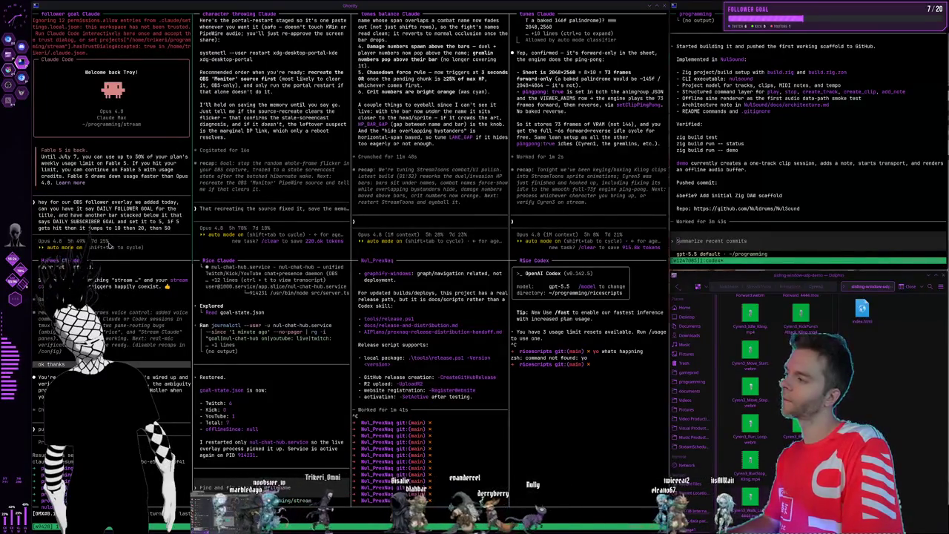
text( if that)
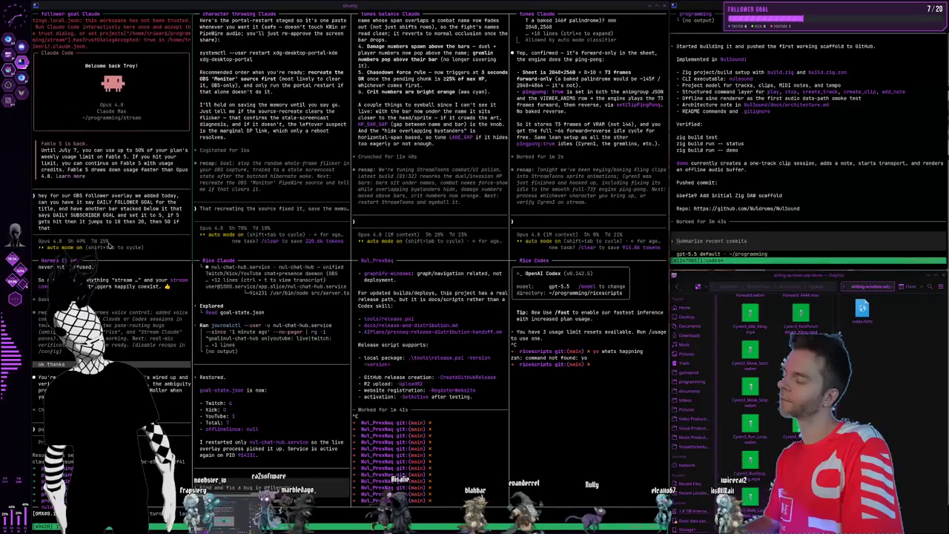
text( every)
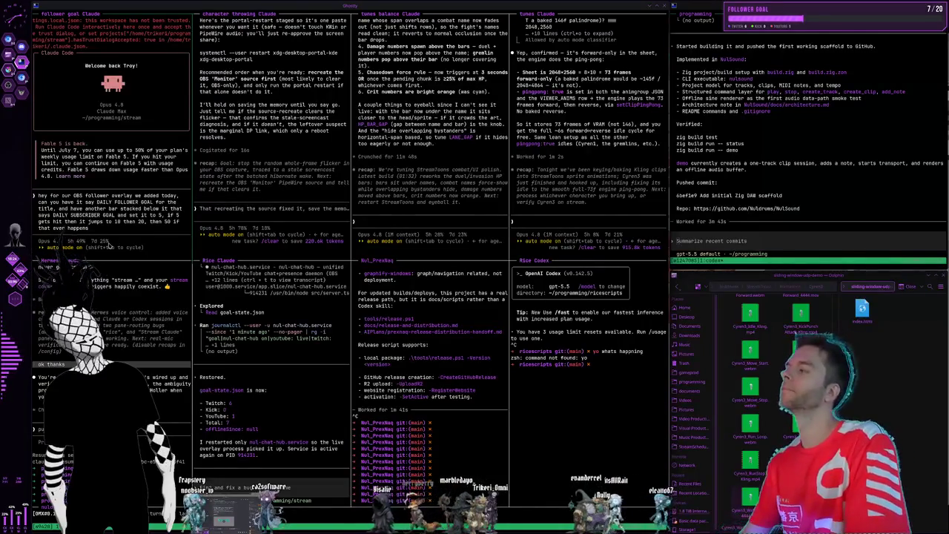
key(BackSpace)
key(BackSpace)
key(BackSpace)
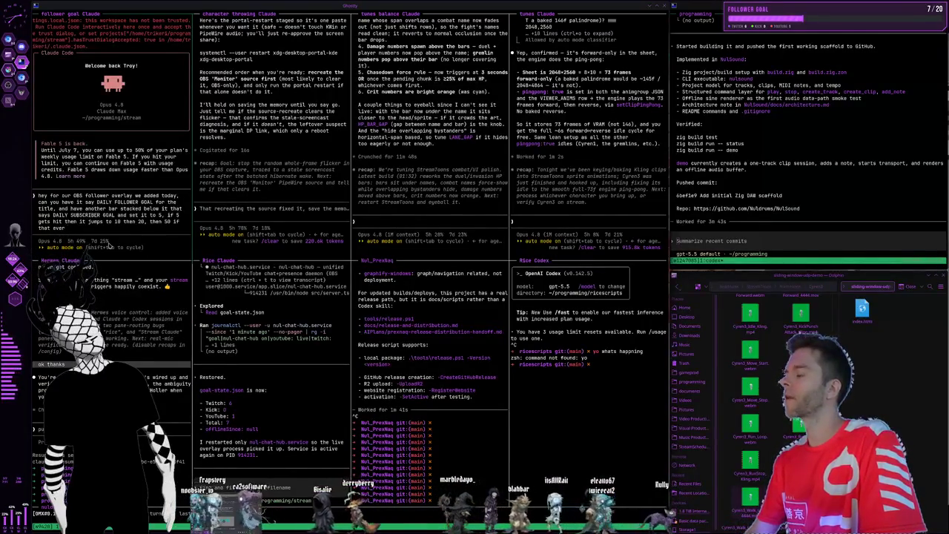
key(BackSpace)
key(BackSpace)
key(BackSpace)
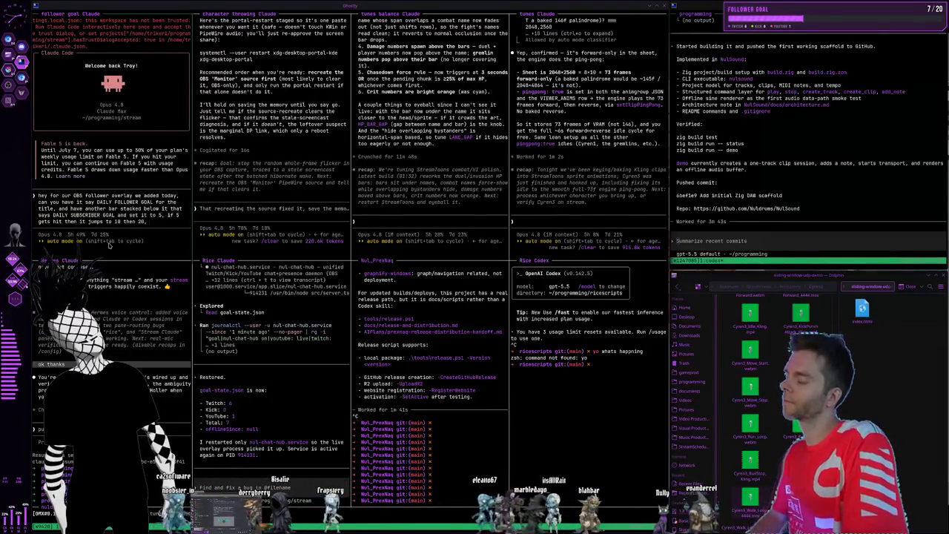
text(, then 50 if t)
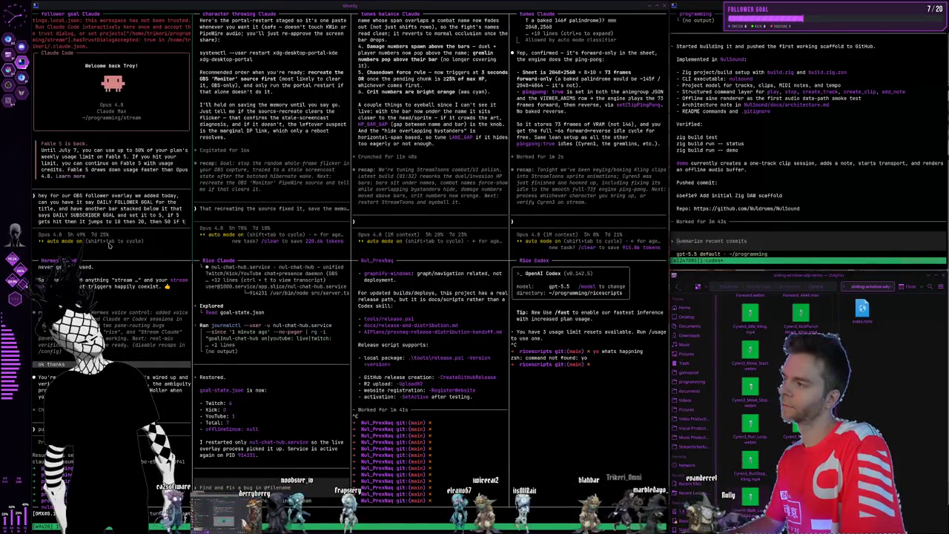
text(hat a)
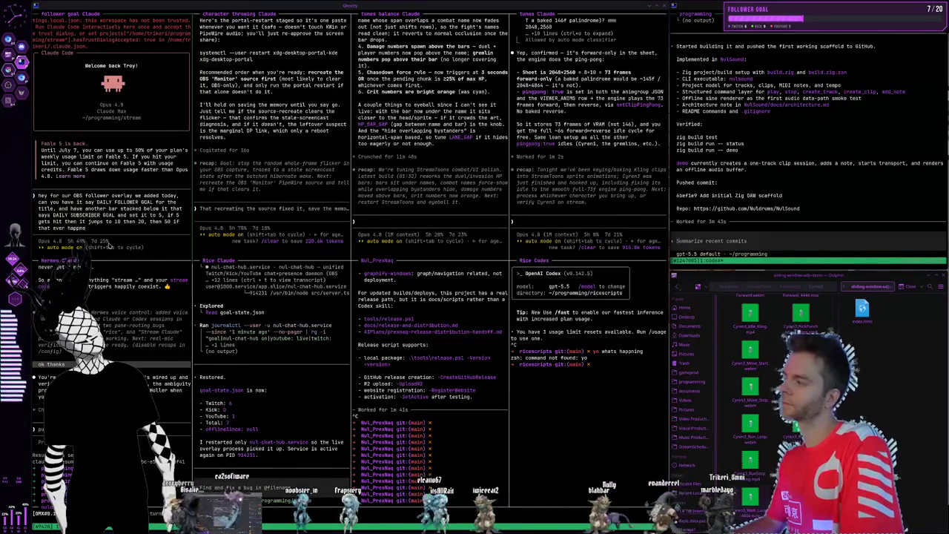
text(pens bu)
text(t)
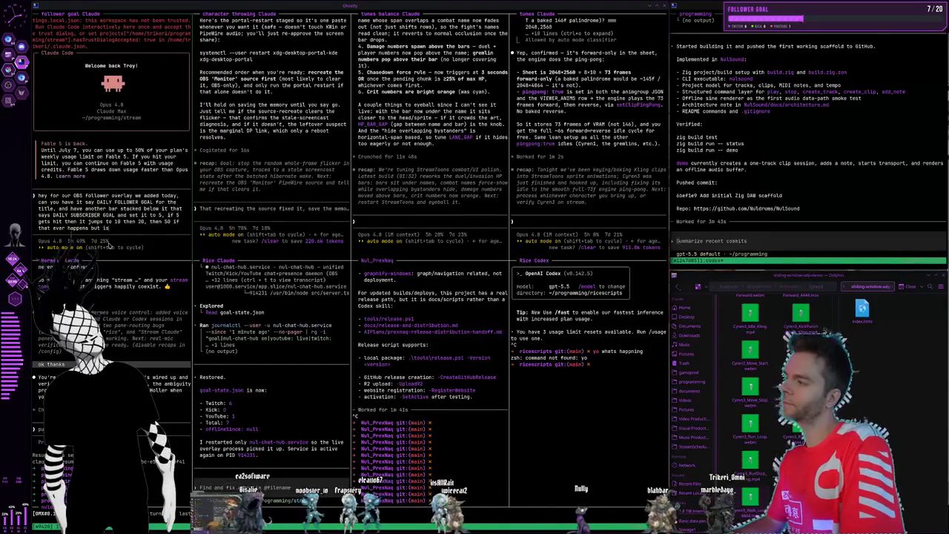
text( isstay)
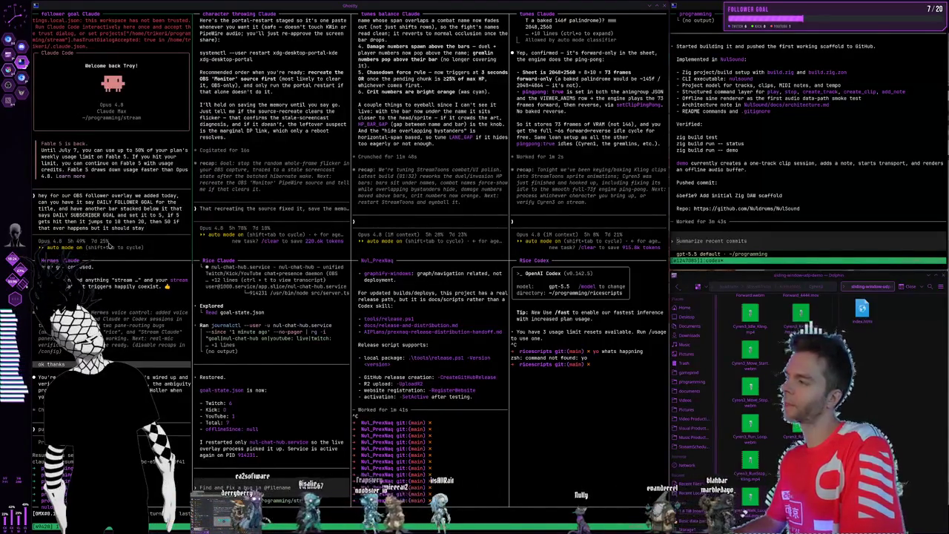
text( full and bl)
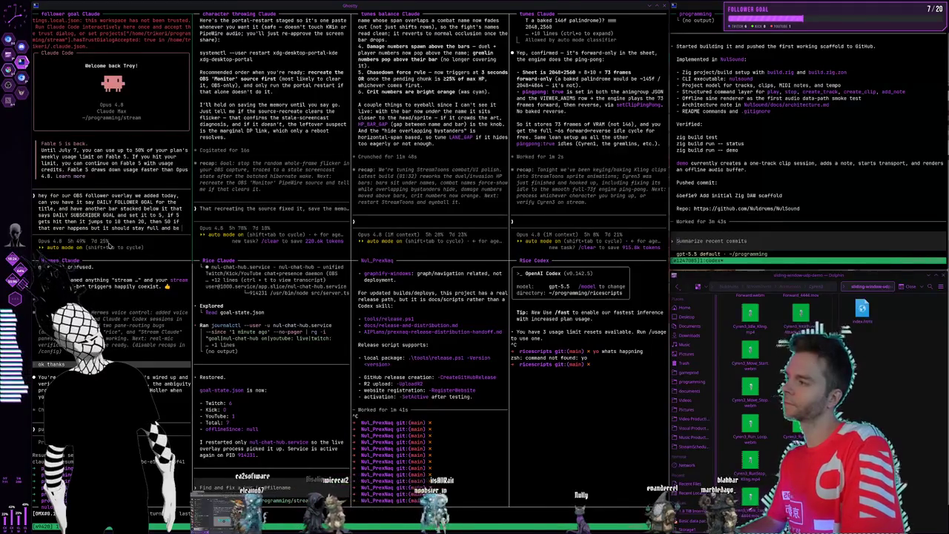
text(lit up for an hour)
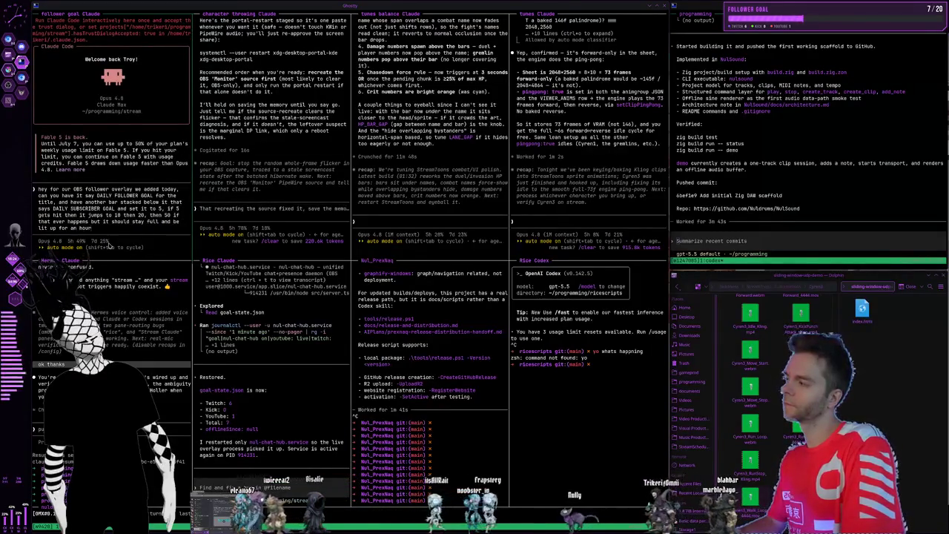
text( after hitting the cap)
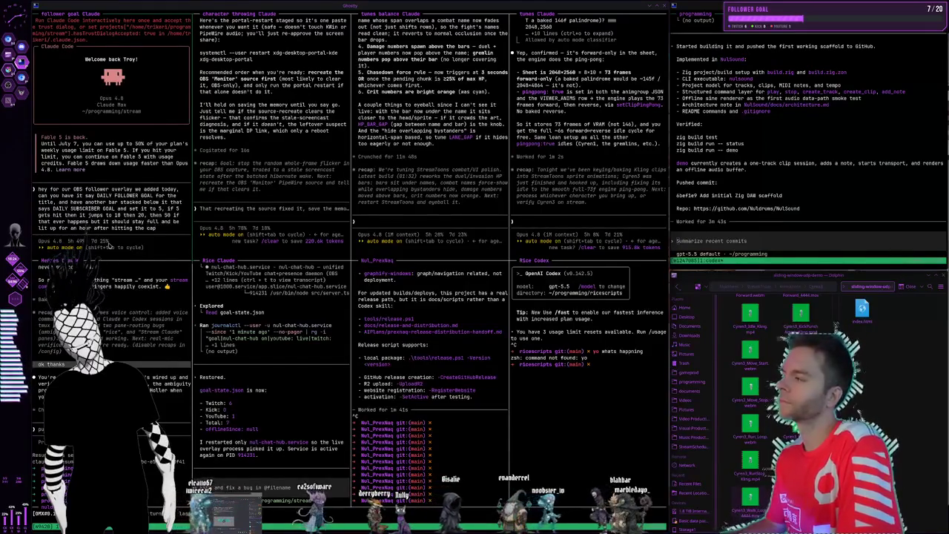
text( follower goal)
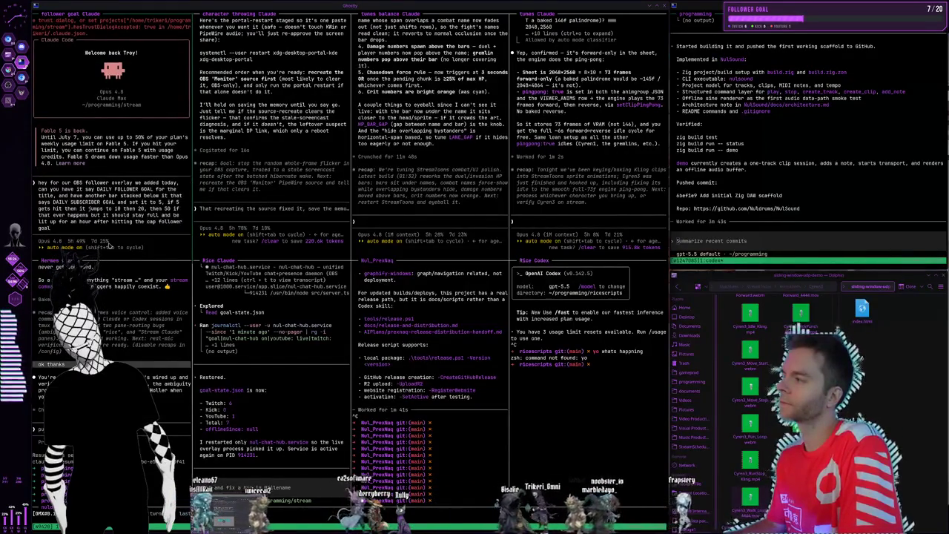
text( goes 20 then 50 as well)
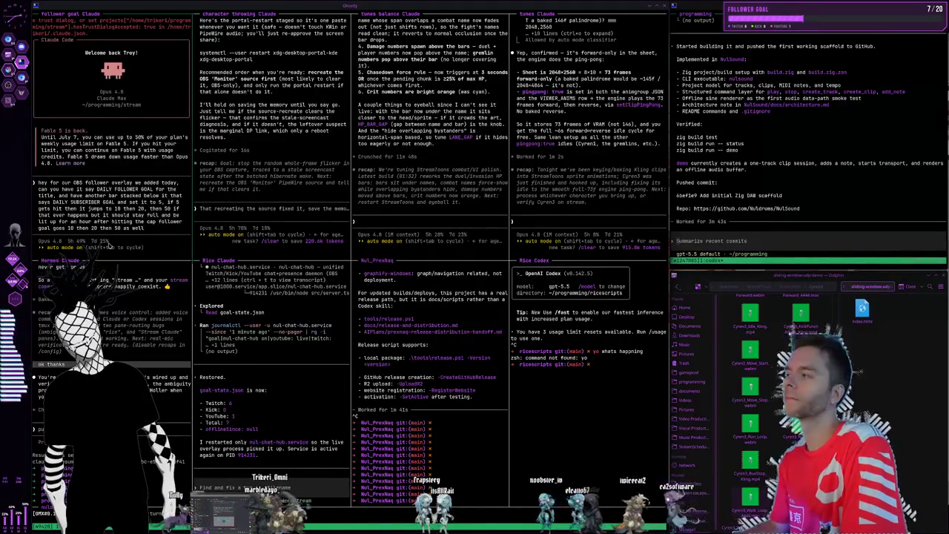
text(just hav)
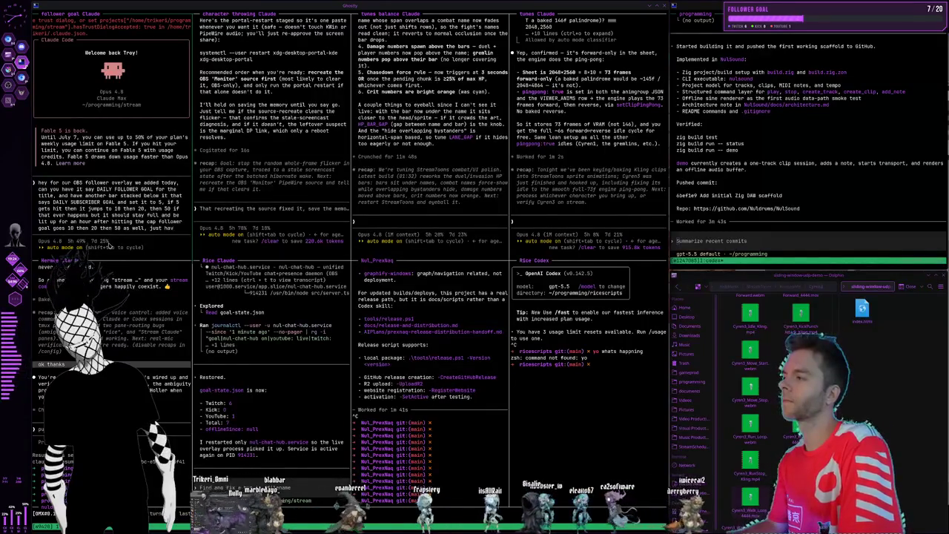
text(e it look)
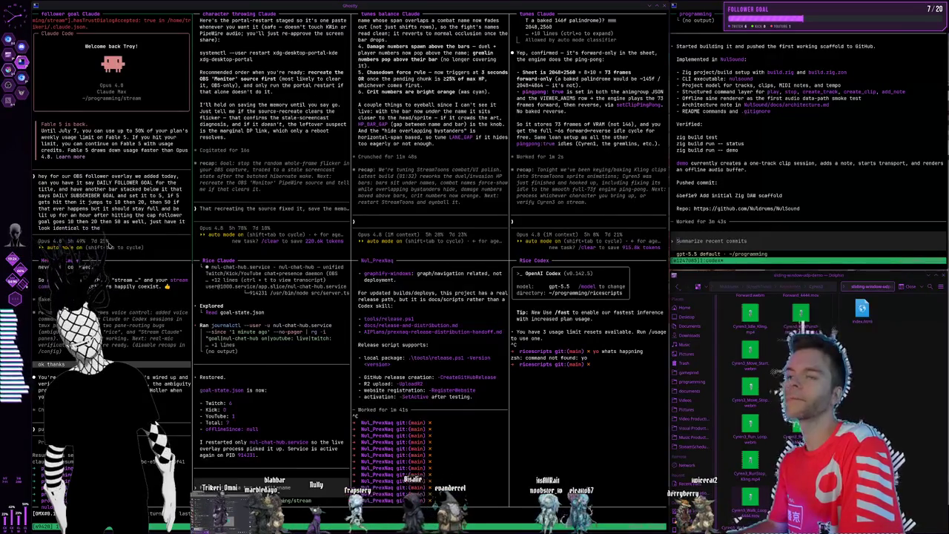
text( identical to the follower and)
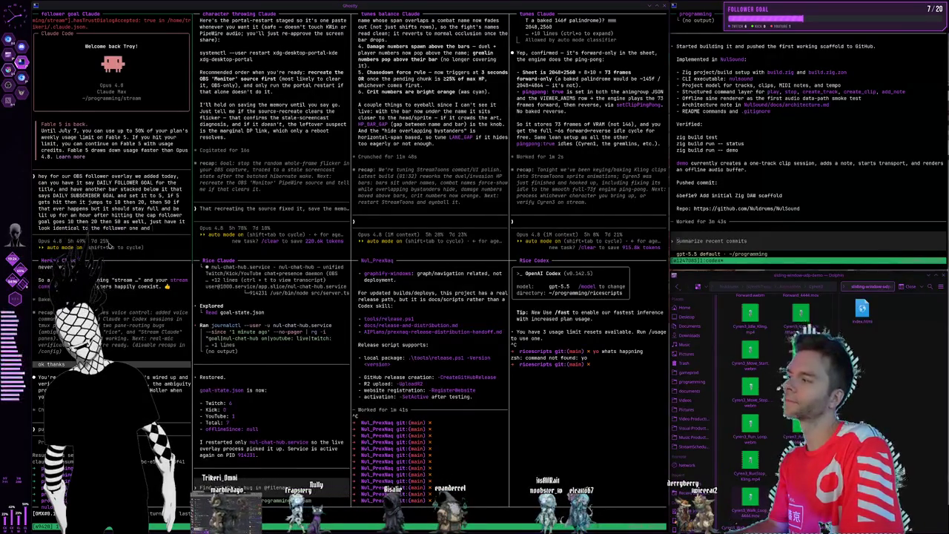
text( one and be stacked below it)
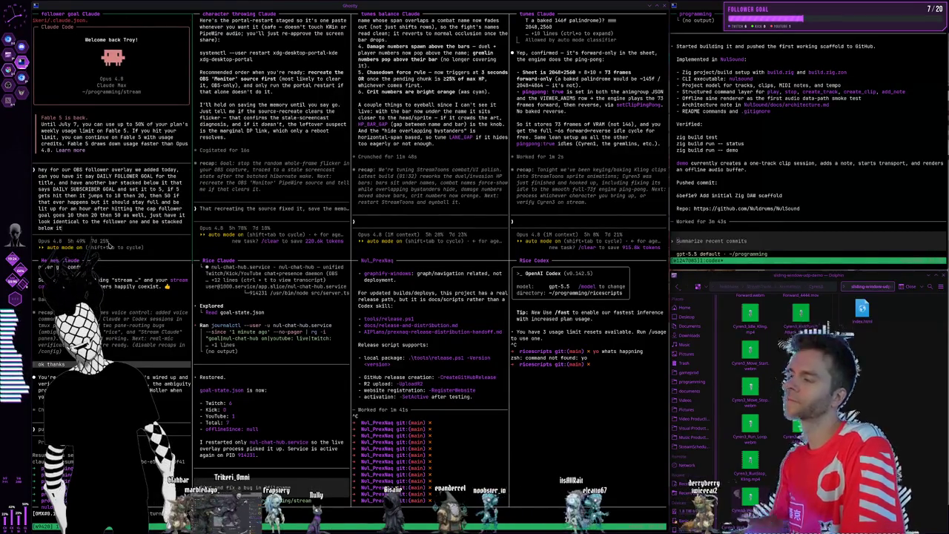
Submit the overlay request to Claude and switch to the Midjourney and file manager workspace
key(Return)
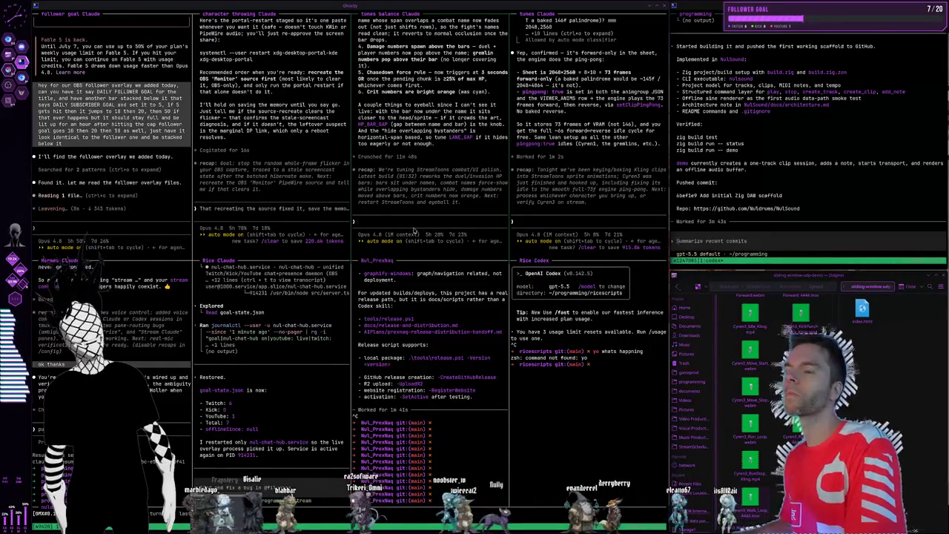
key(super+2)
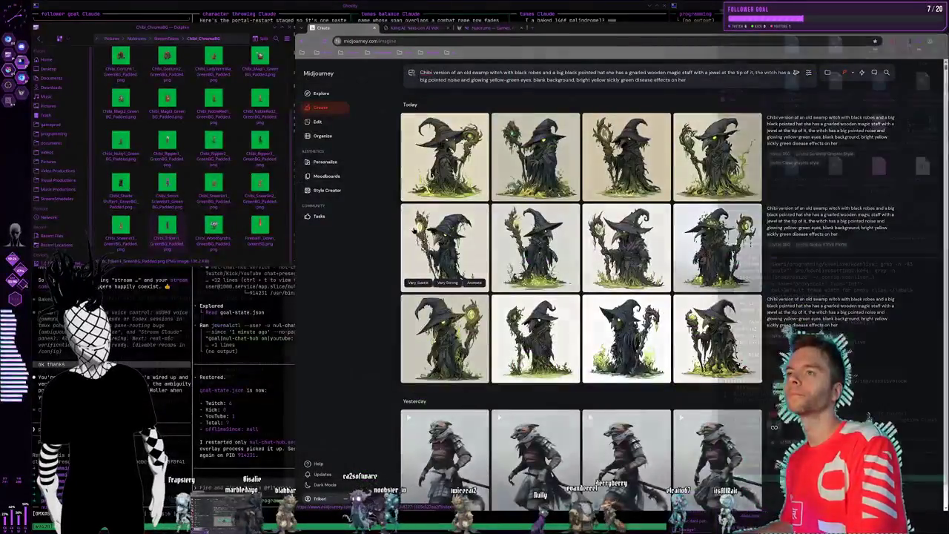
Cycle through the workspaces and launch the Dolphin file manager from the application launcher
key(super+2)
key(super+3)
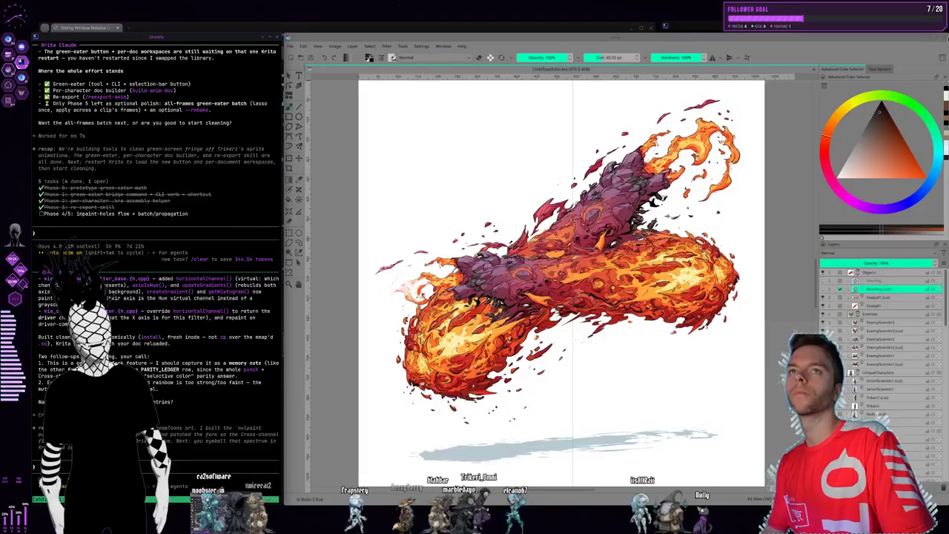
key(super+2)
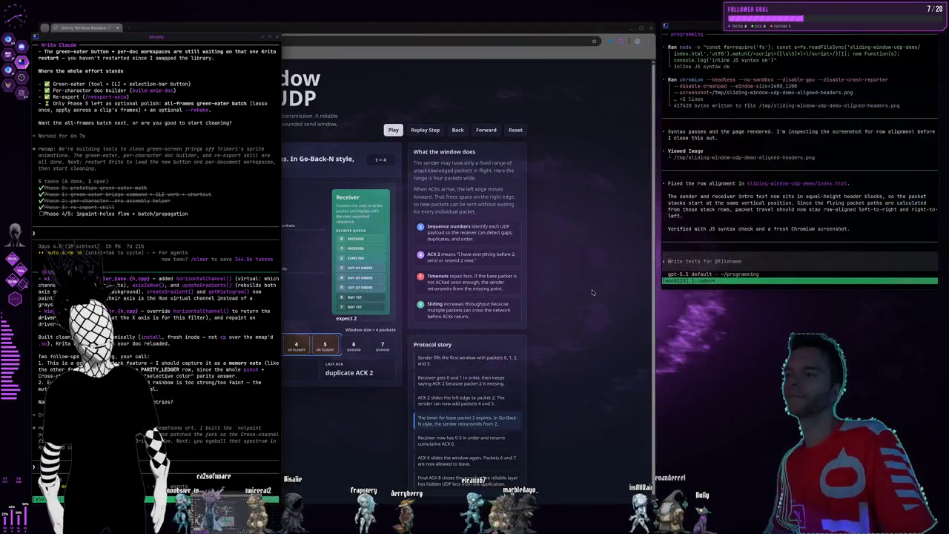
key(super+d)
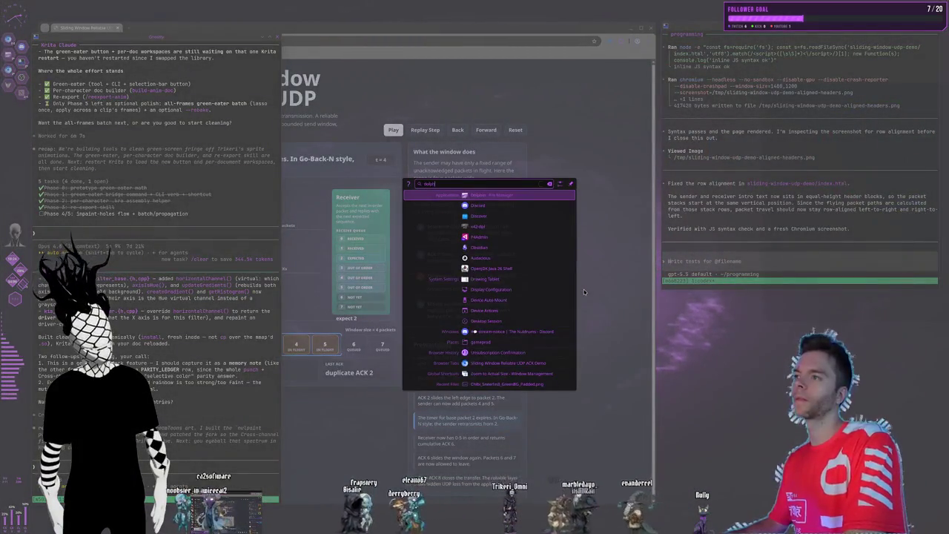
key(Escape)
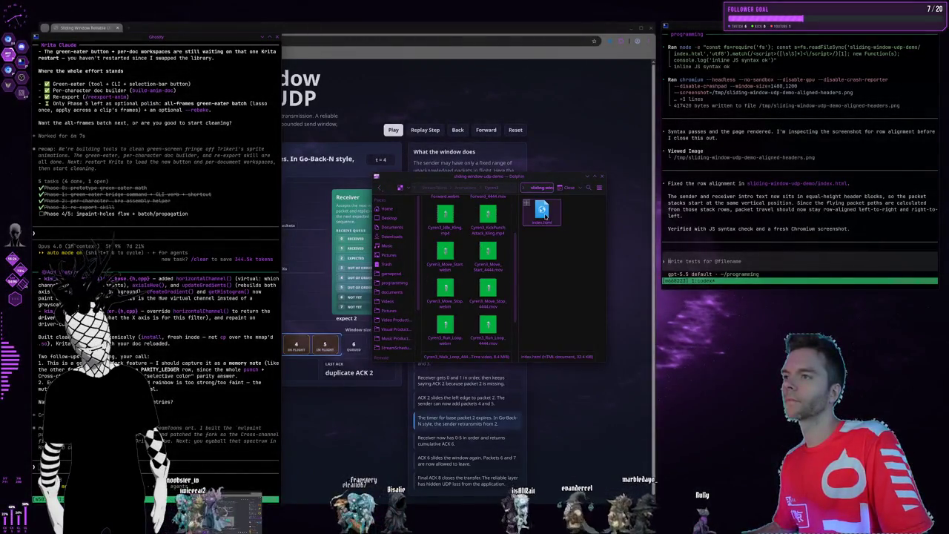
Close Dolphin's split pane, go up to StreamToons and open the Chibi_Unedited folder
click(544, 212)
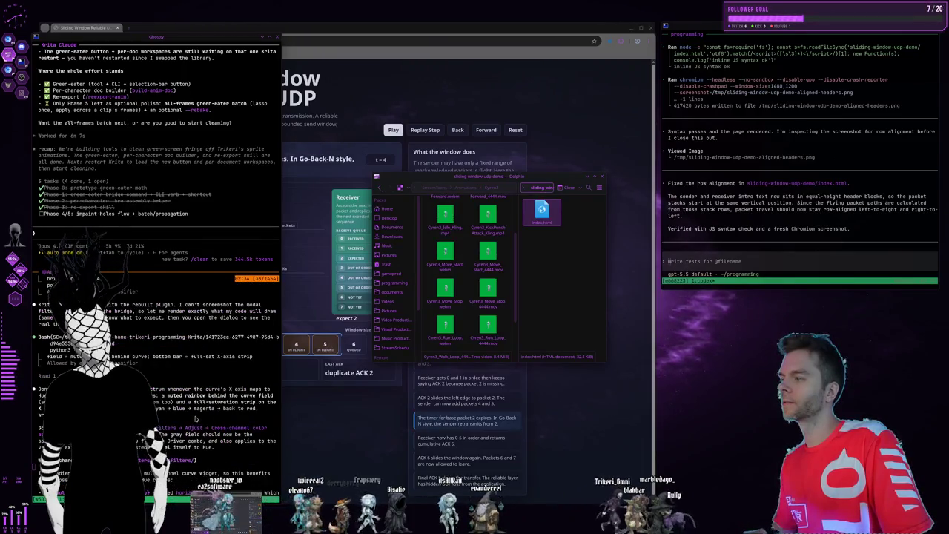
click(500, 250)
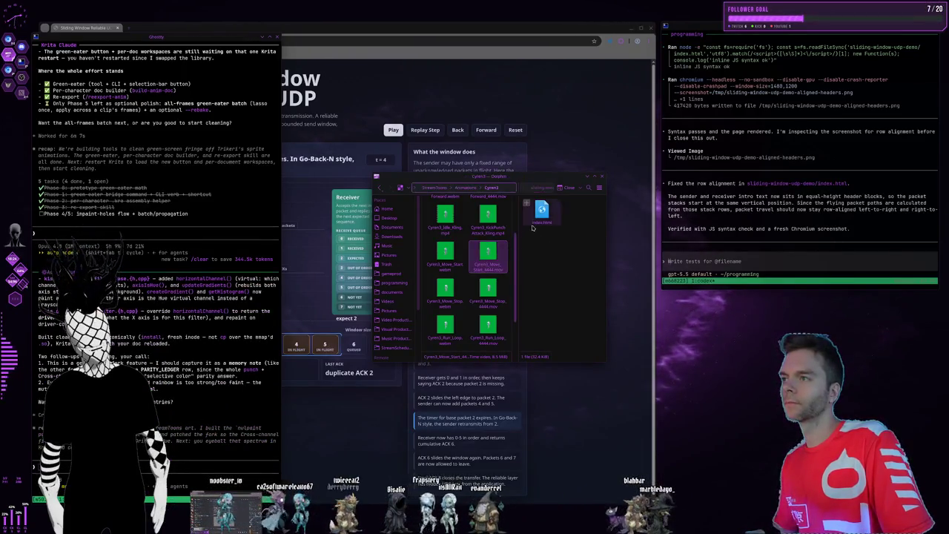
click(573, 253)
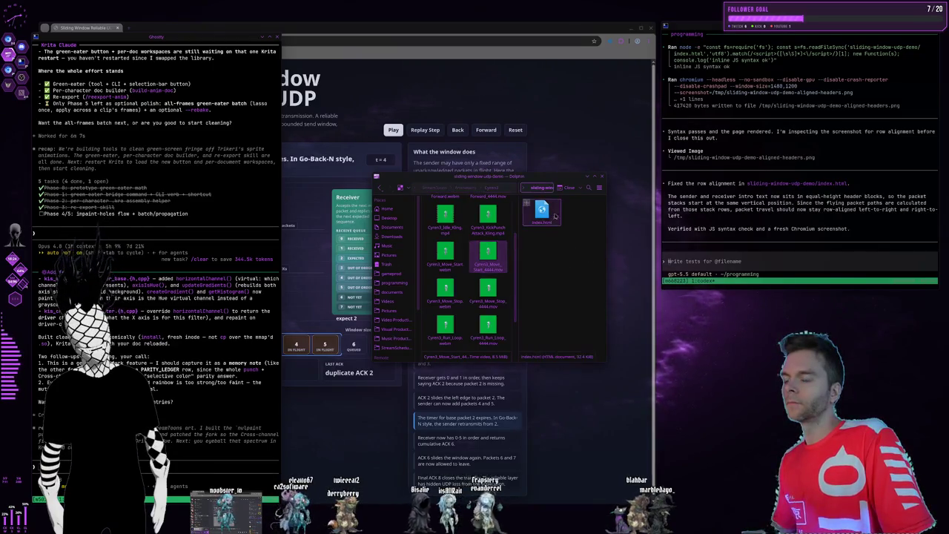
click(563, 188)
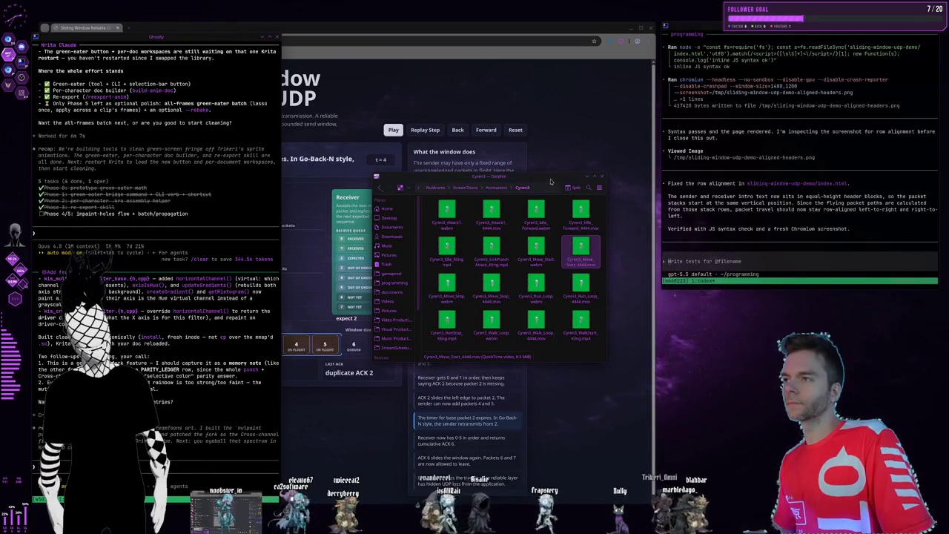
drag(551, 181, 586, 161)
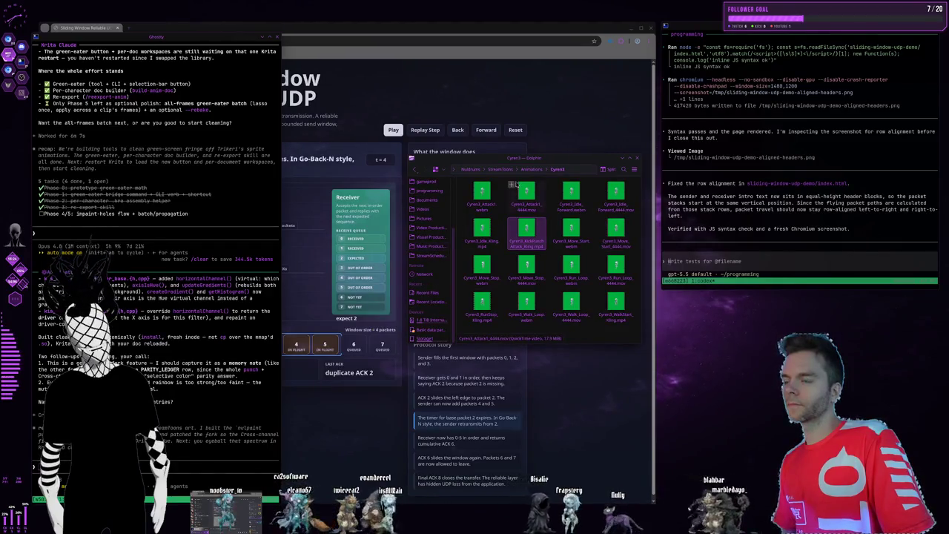
key(alt+Up)
key(alt+Up)
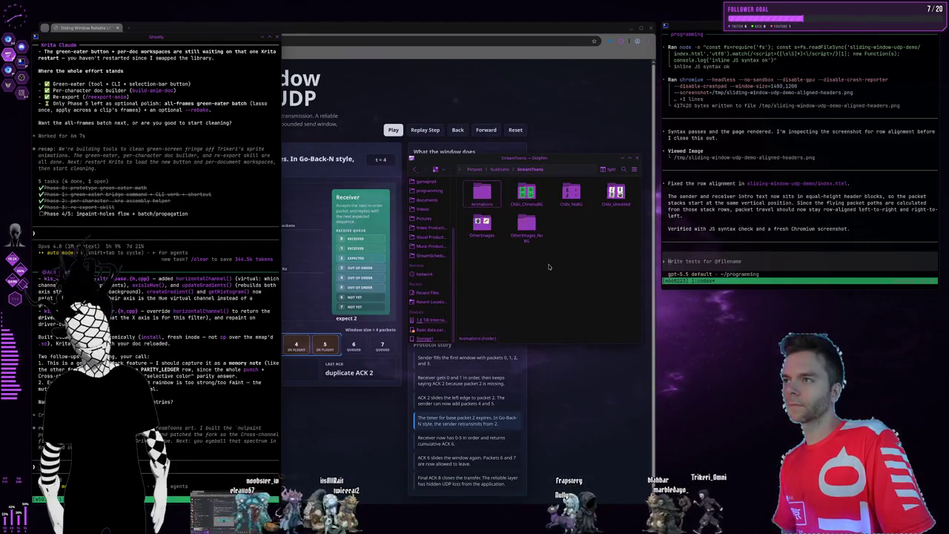
double_click(616, 194)
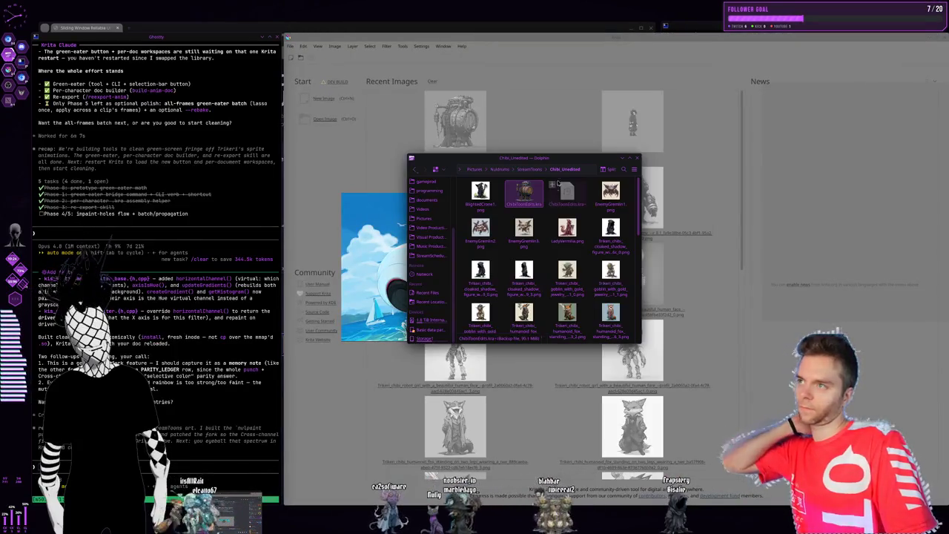
Close Dolphin and show the barrel character in Krita instead of the fireball
drag(568, 161, 707, 204)
drag(812, 271, 852, 316)
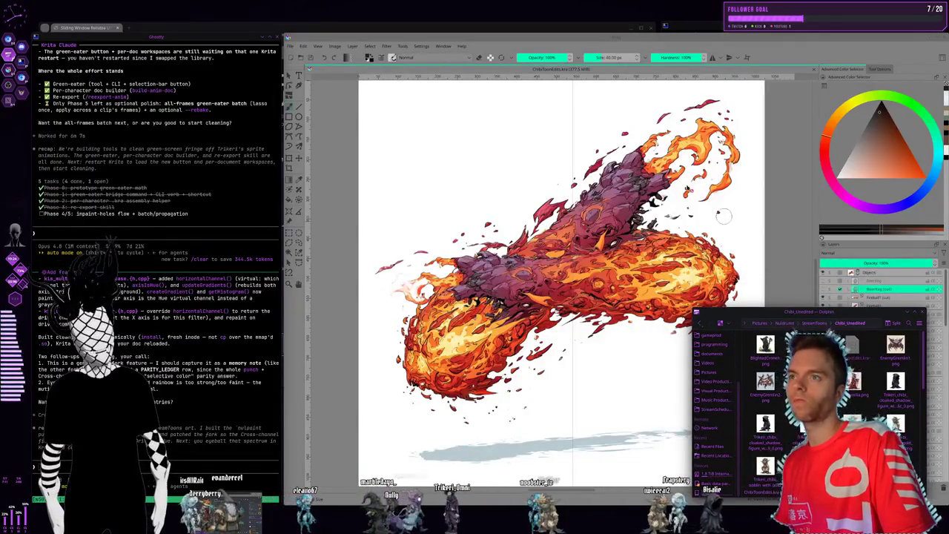
click(509, 41)
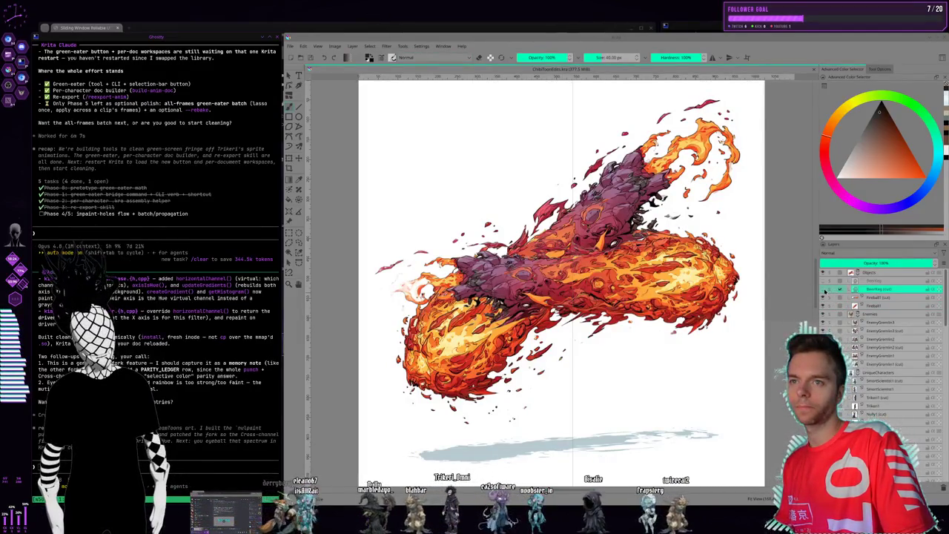
click(838, 289)
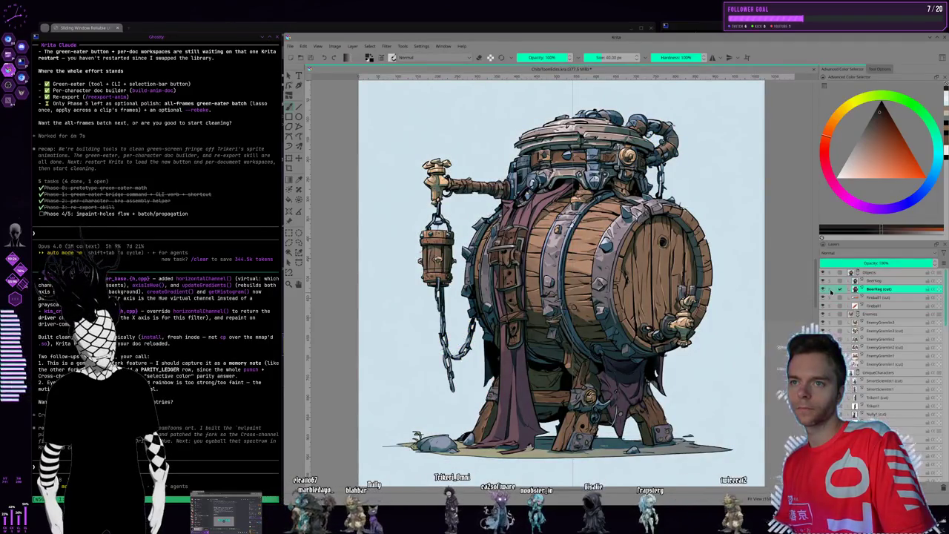
Move BeerKeg (cut) directly above BeerKeg in the Objects group and save the document
click(876, 281)
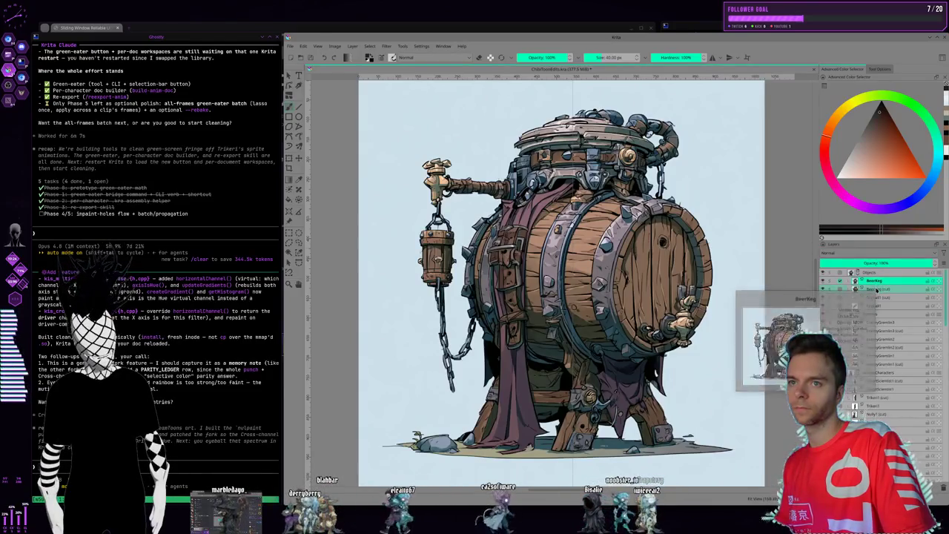
drag(878, 287, 879, 280)
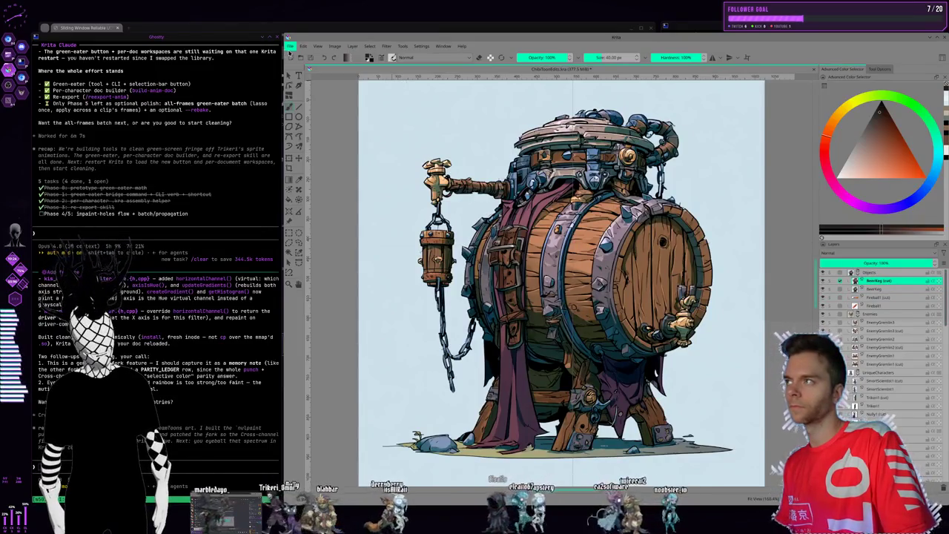
click(291, 46)
click(327, 119)
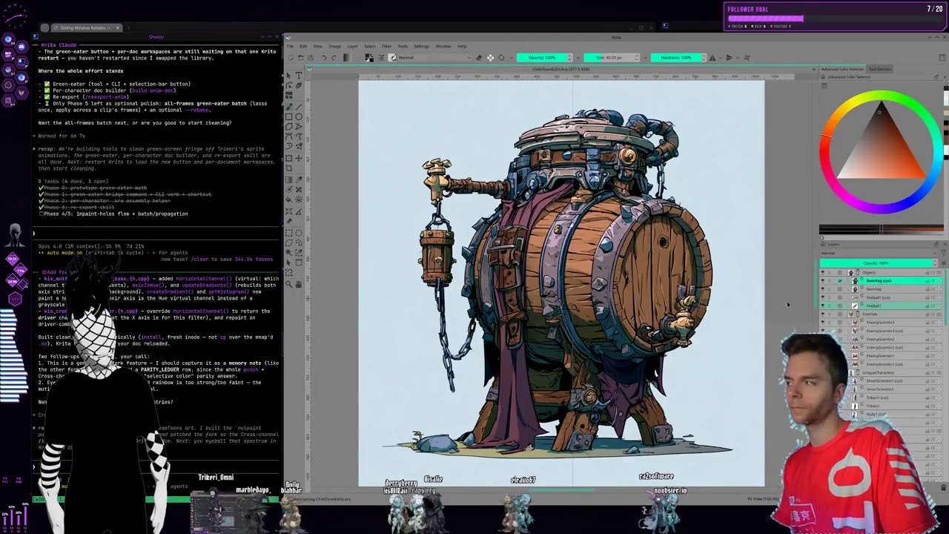
click(387, 46)
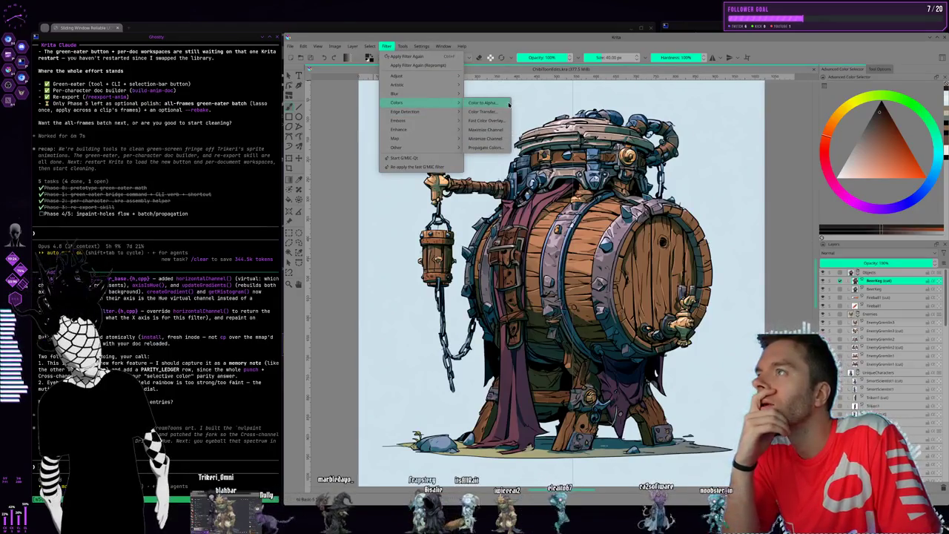
mouse_move(415, 76)
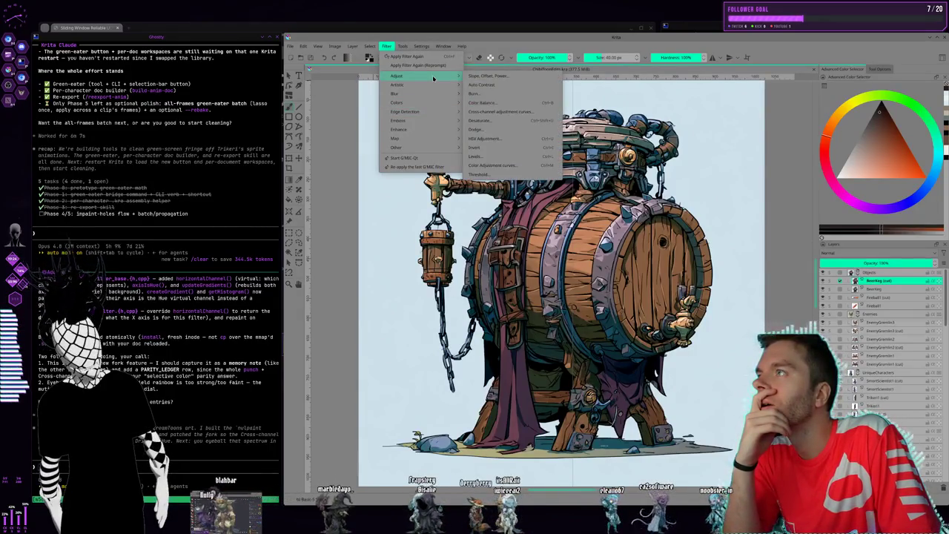
click(534, 115)
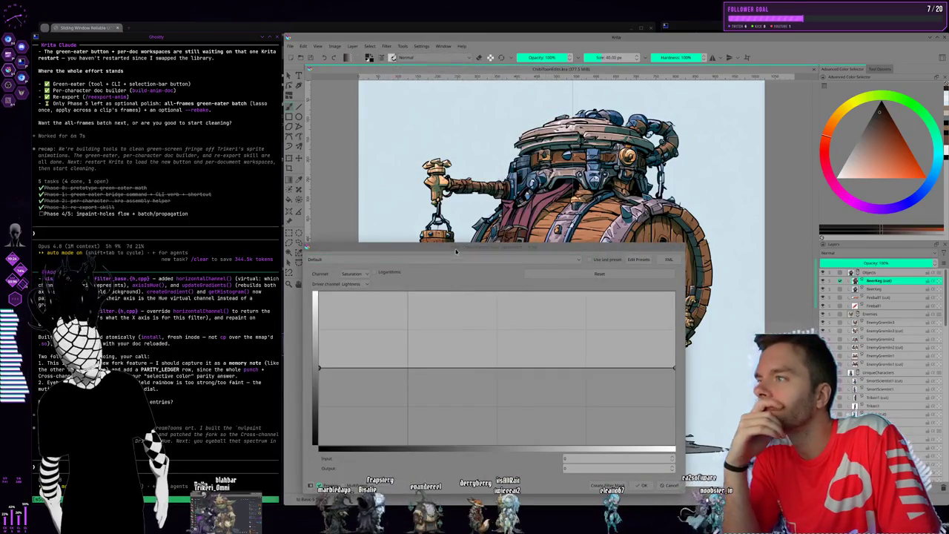
click(381, 178)
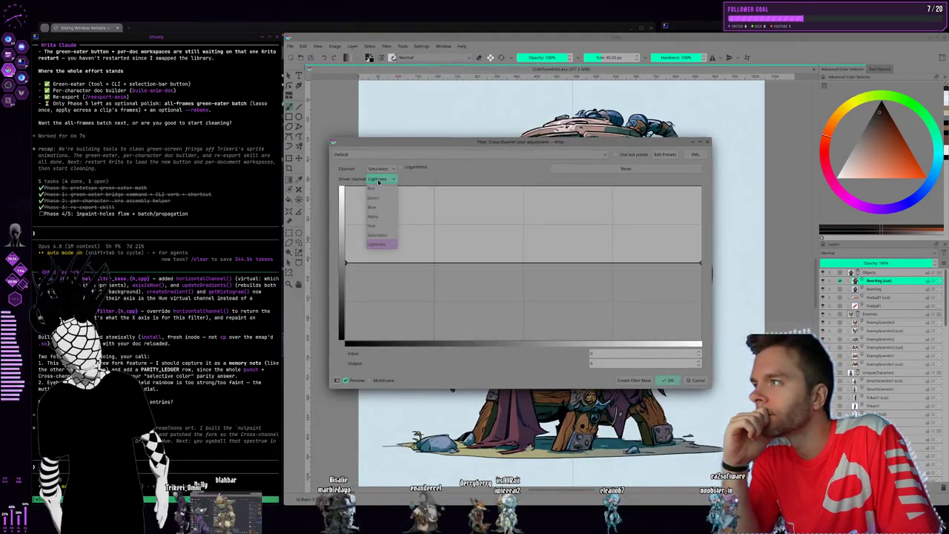
click(372, 226)
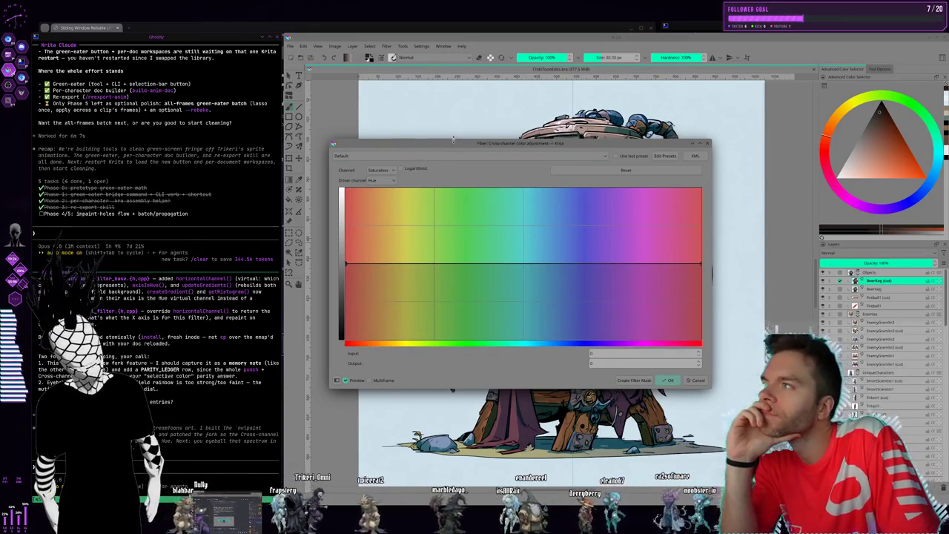
mouse_move(454, 141)
mouse_down()
mouse_move(261, 117)
mouse_move(157, 52)
mouse_up()
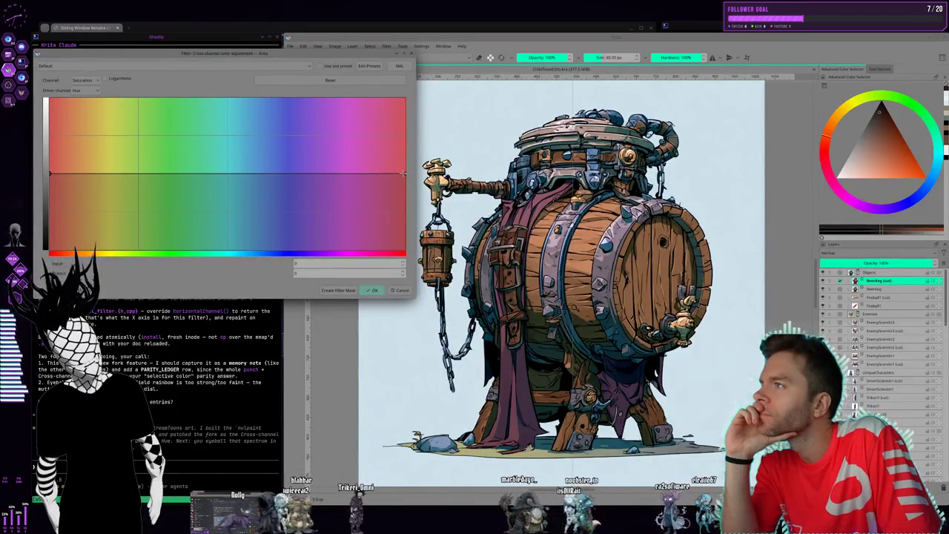
drag(402, 174, 402, 151)
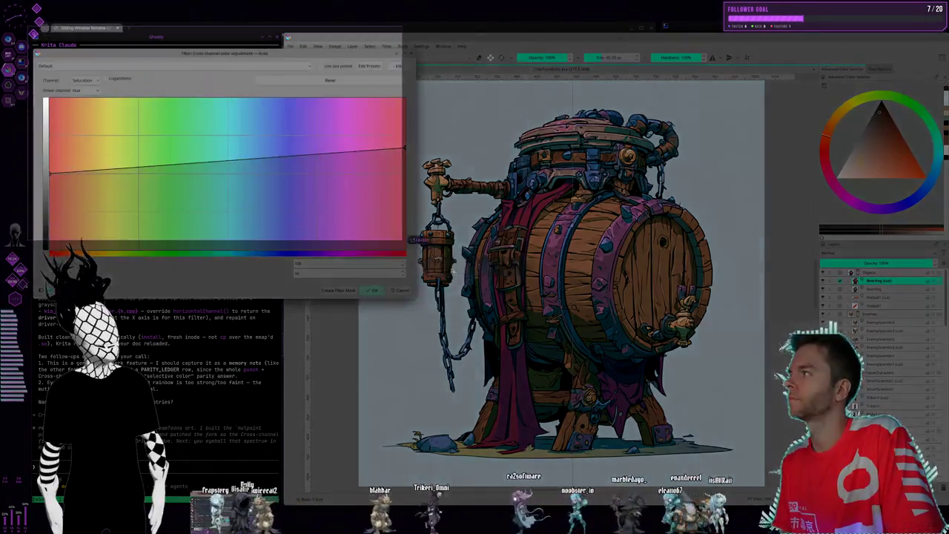
click(454, 272)
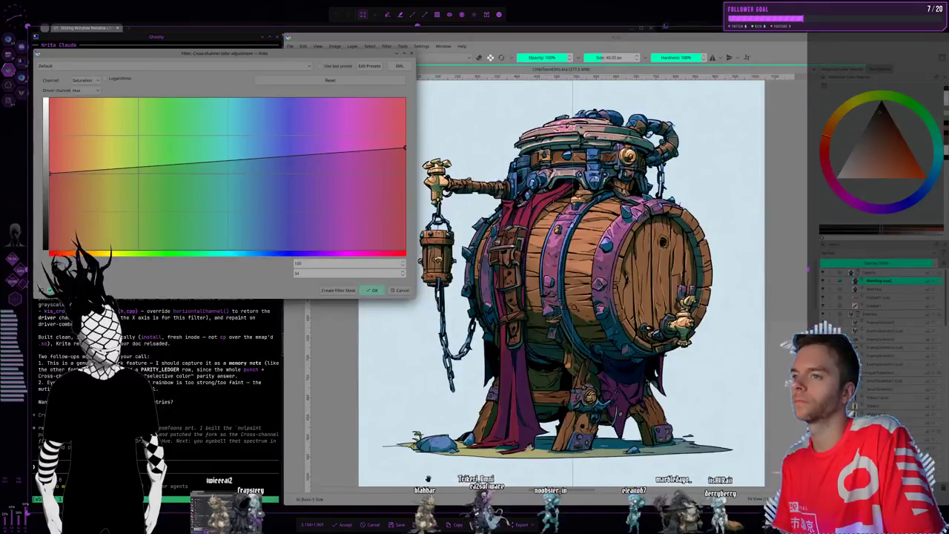
key(Escape)
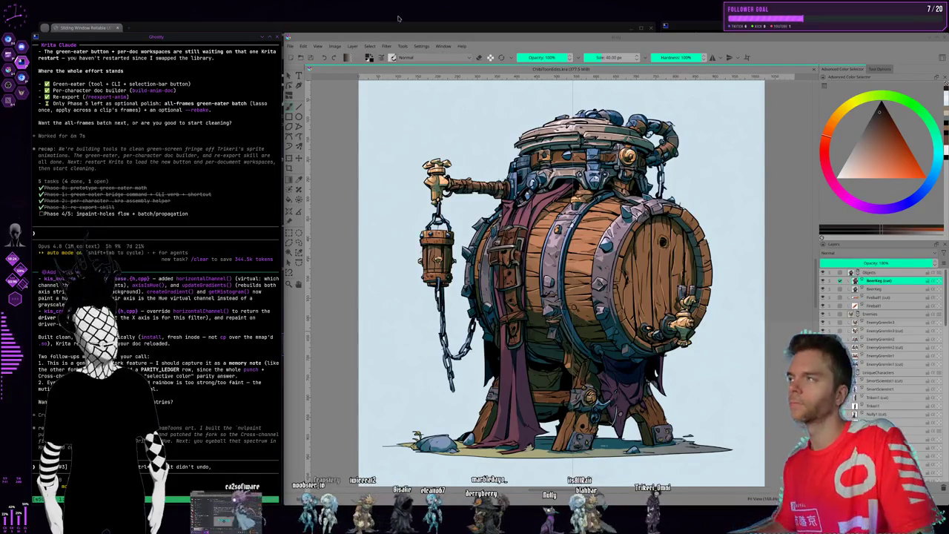
Browse the Tools menu and the Filter > Colors submenu without applying any filter
click(403, 46)
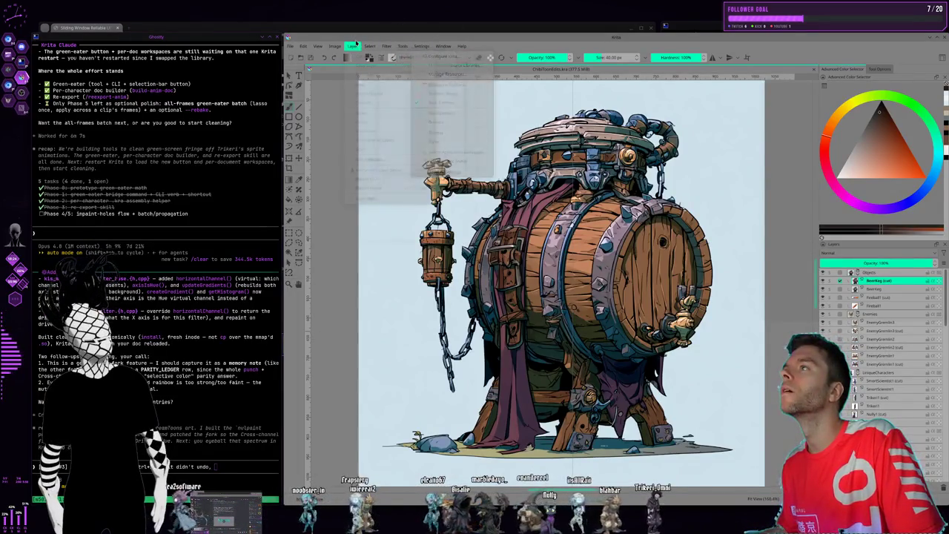
click(386, 46)
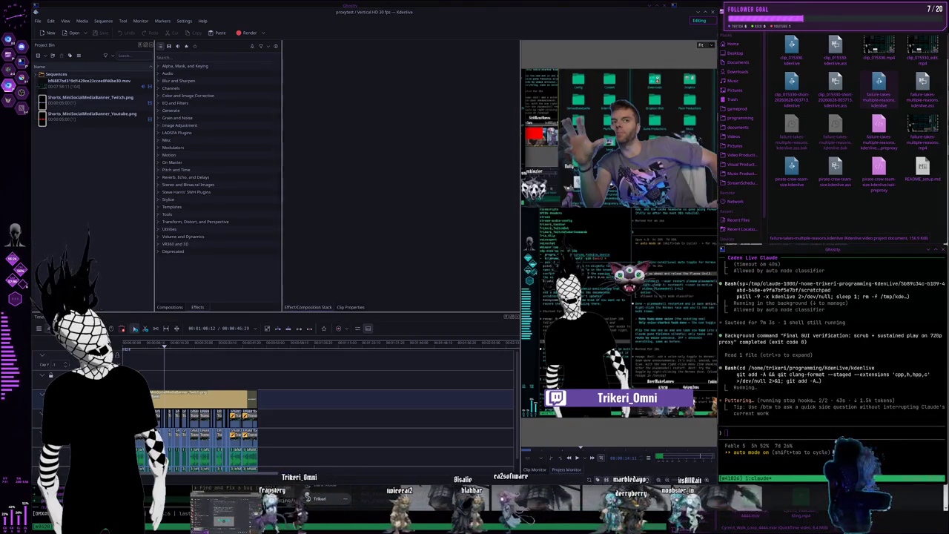
Switch to the workspace holding Dolphin, the Midjourney page and the Claude terminal
key(super+2)
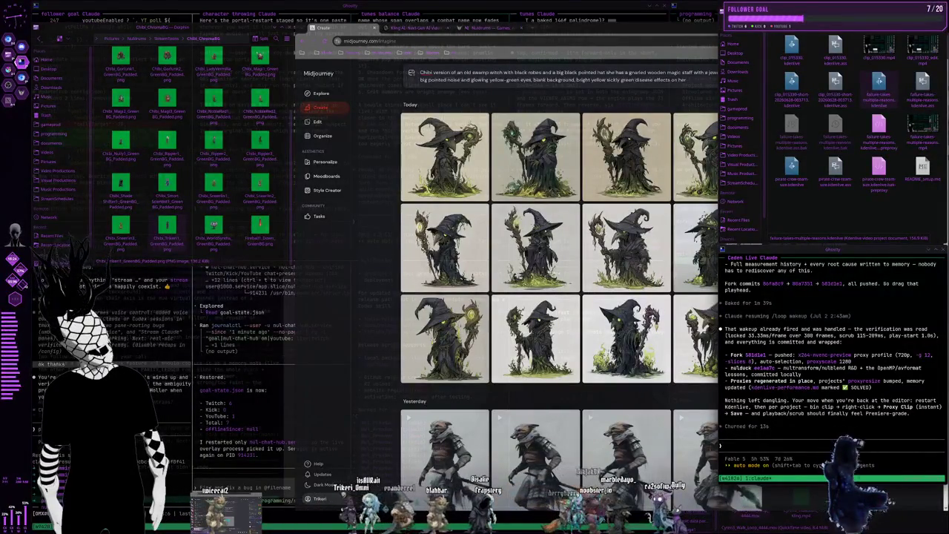
Tell Claude 'ok restarting and testing it now', review the Midjourney witch results, then return to Krita
text(ok restarting and testing it now)
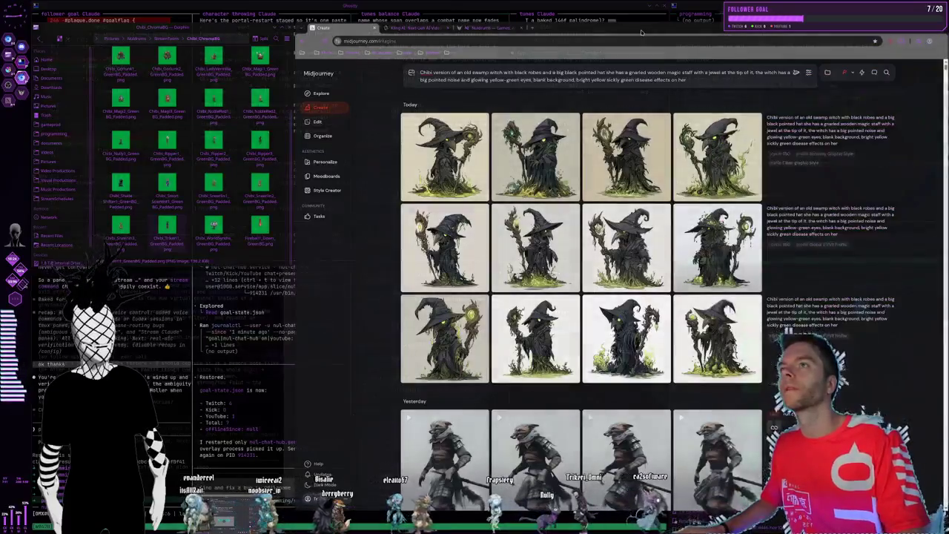
click(676, 56)
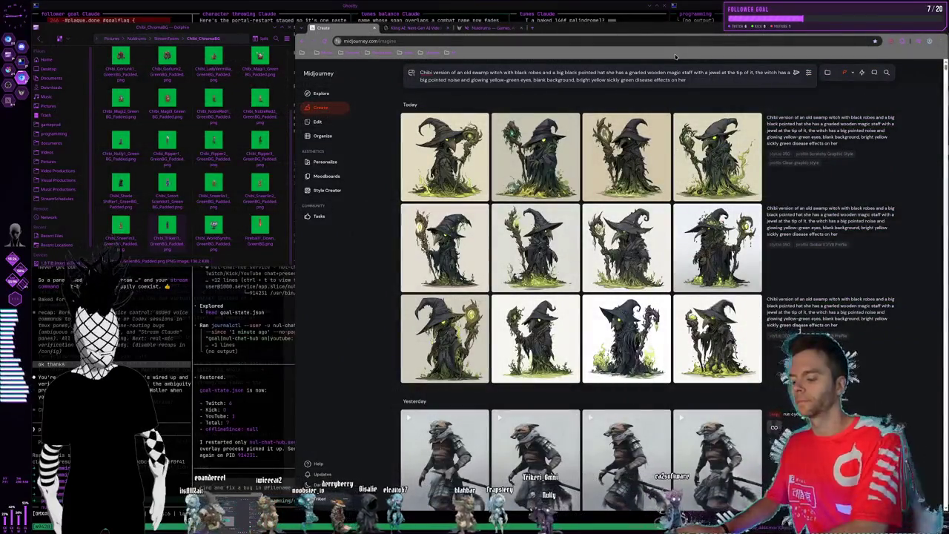
key(alt+Tab)
key(alt+Tab)
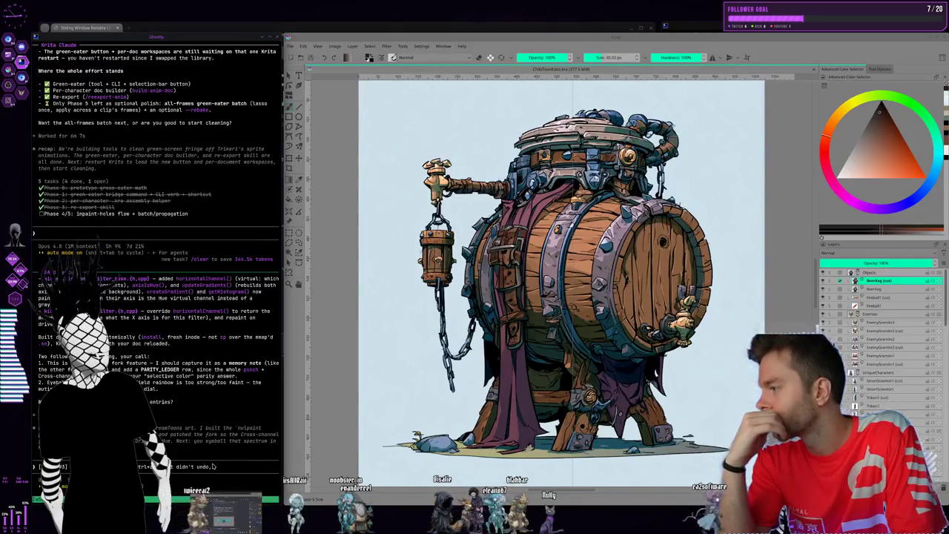
Apply Cross-channel adjustment curves driven by Hue, raising yellow-green saturation and lowering green-cyan
click(387, 46)
mouse_move(397, 76)
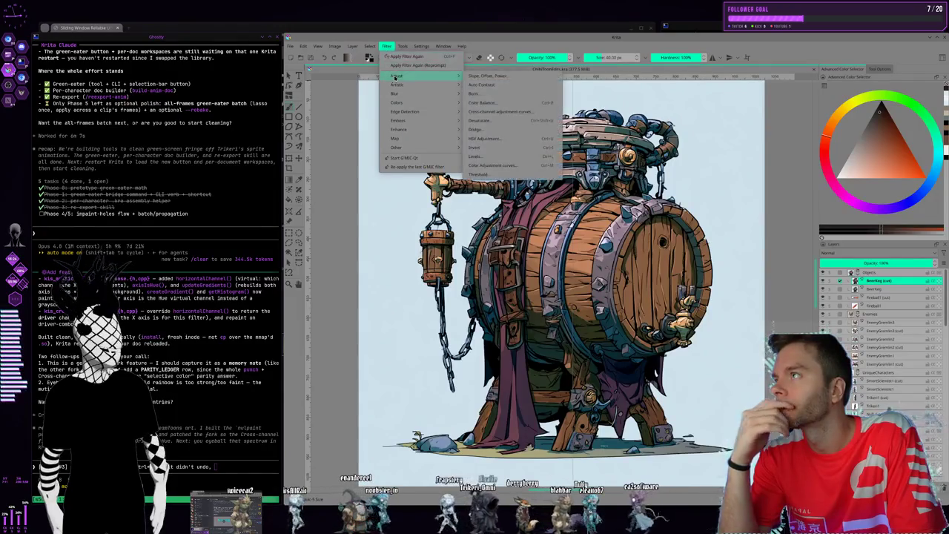
click(519, 111)
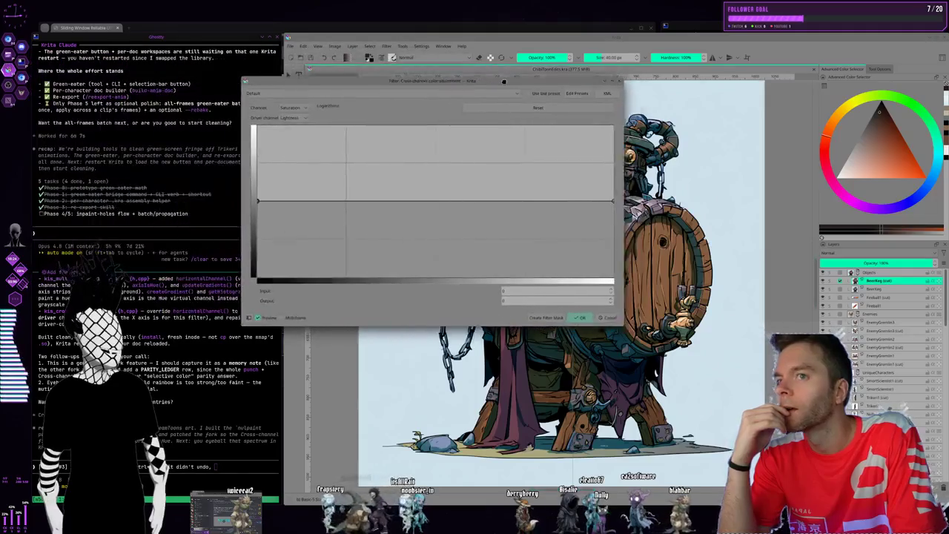
drag(297, 56, 363, 68)
click(172, 101)
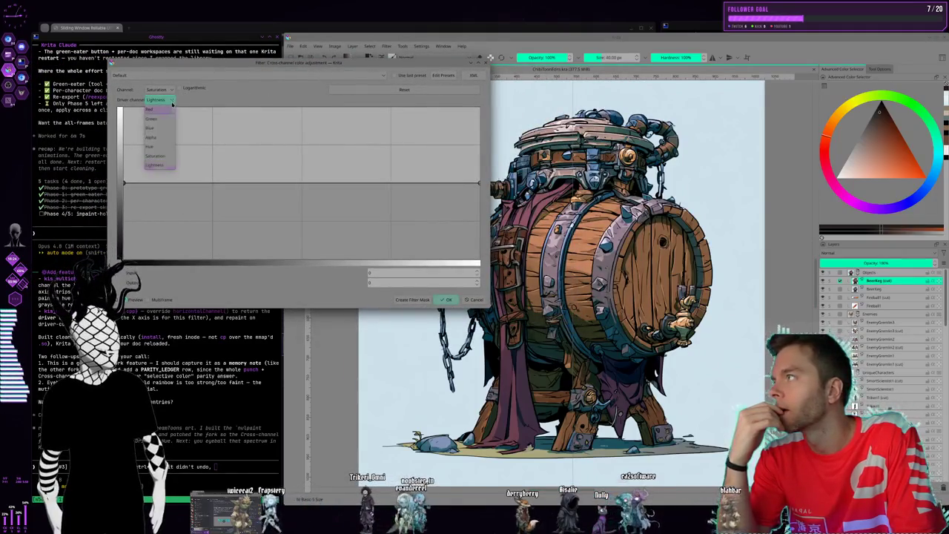
click(158, 147)
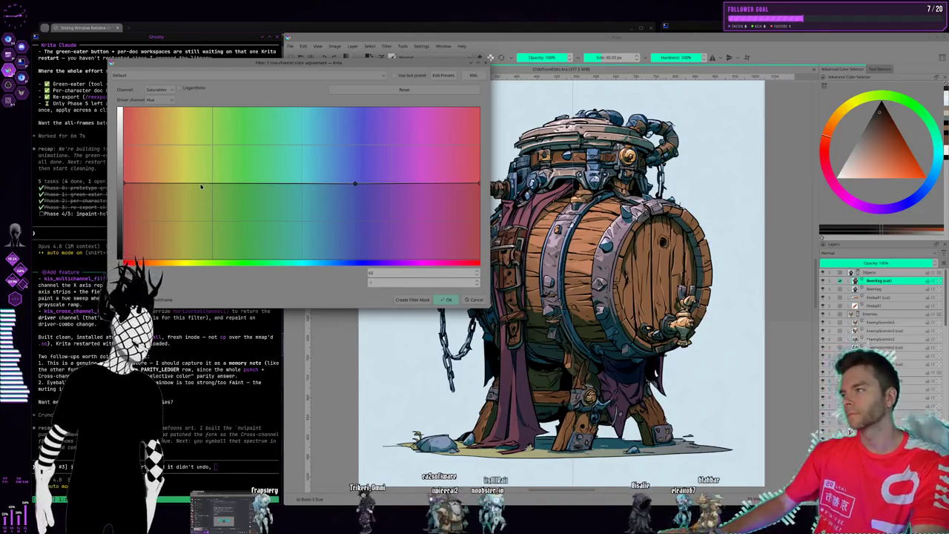
drag(200, 183, 211, 136)
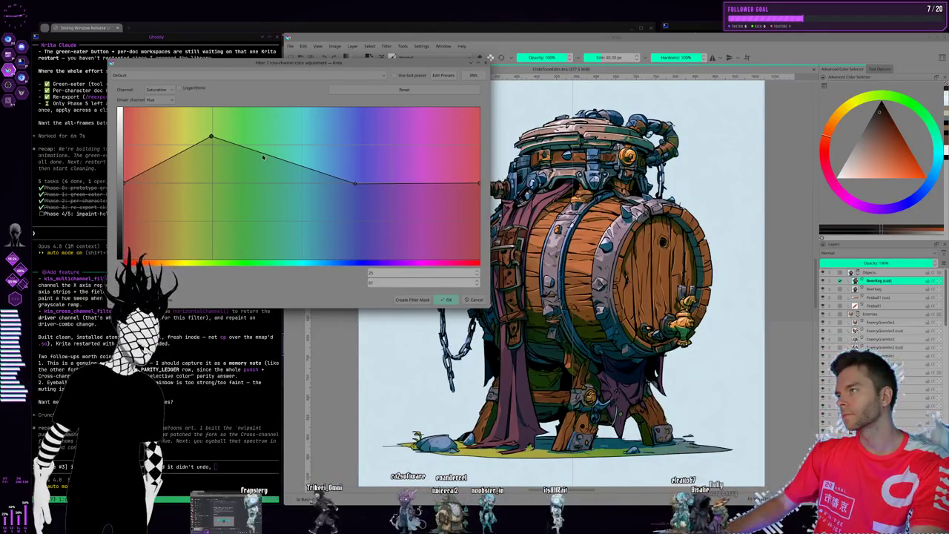
mouse_move(263, 154)
mouse_down()
mouse_move(259, 174)
mouse_move(236, 174)
mouse_up()
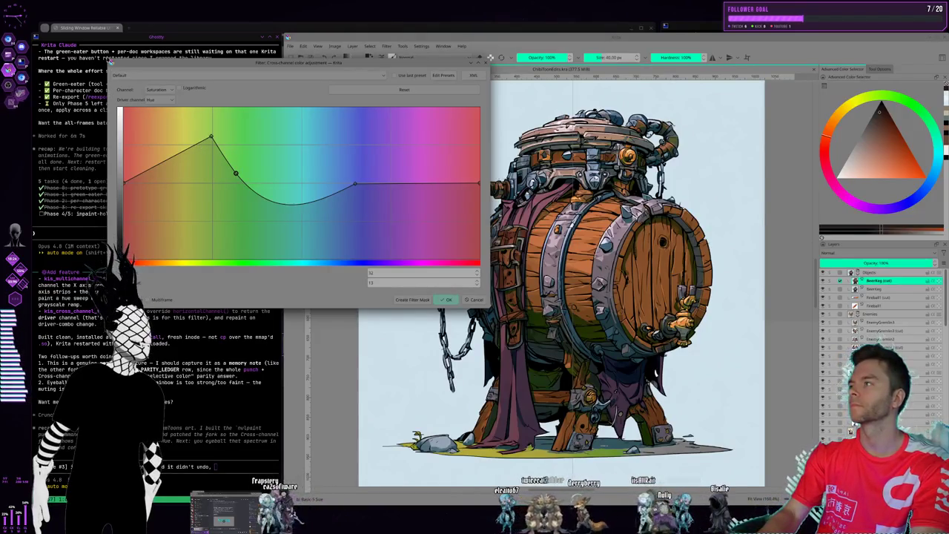
Screenshot the curve editor and paste it into a message to Claude with a short note
key(Print)
drag(111, 74, 415, 262)
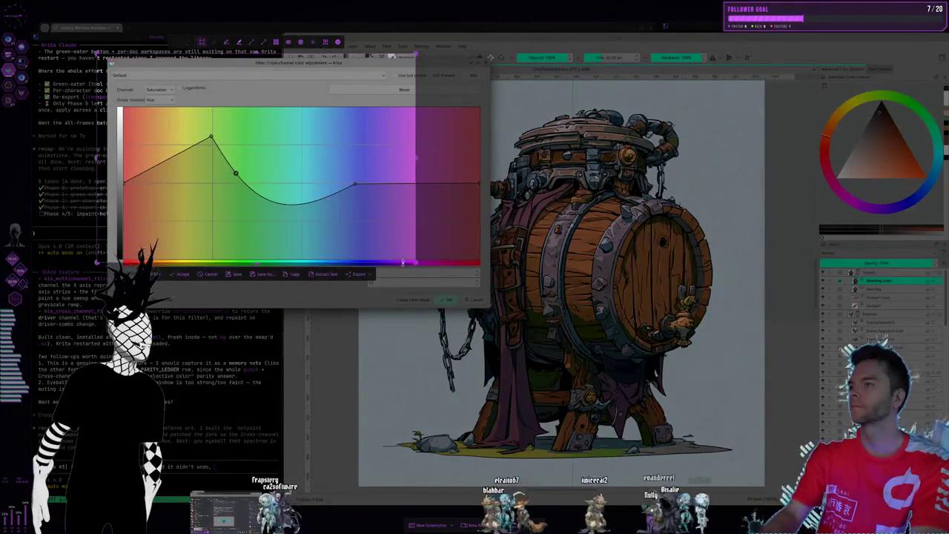
click(301, 275)
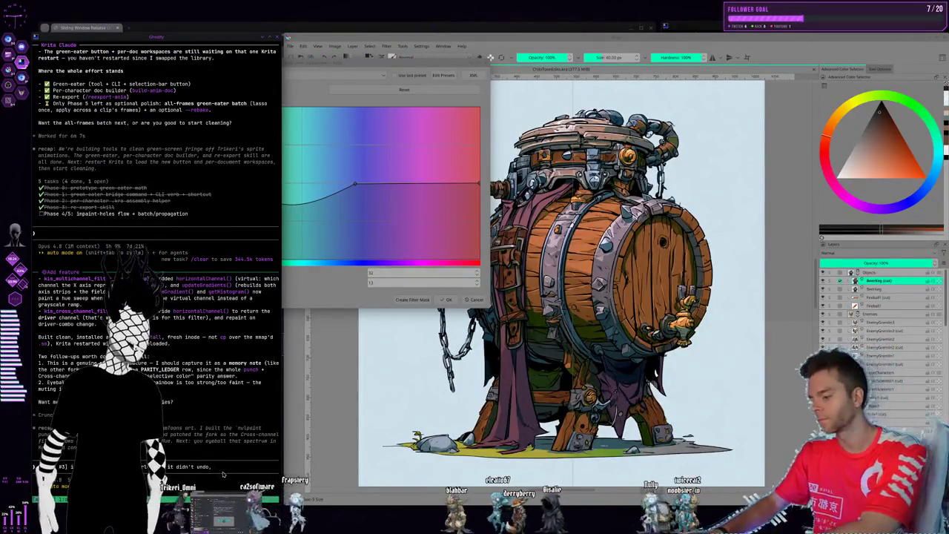
key(ctrl+v)
text(when i i)
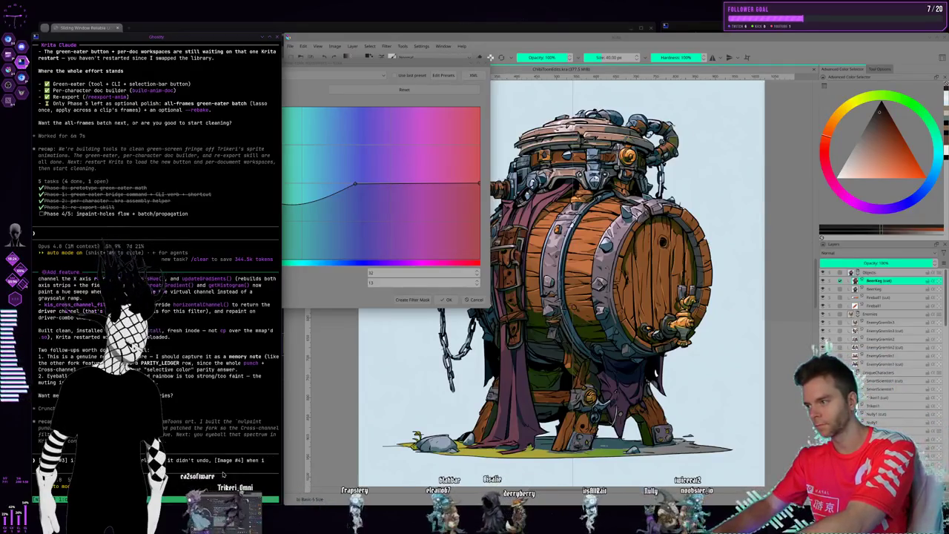
text(t to)
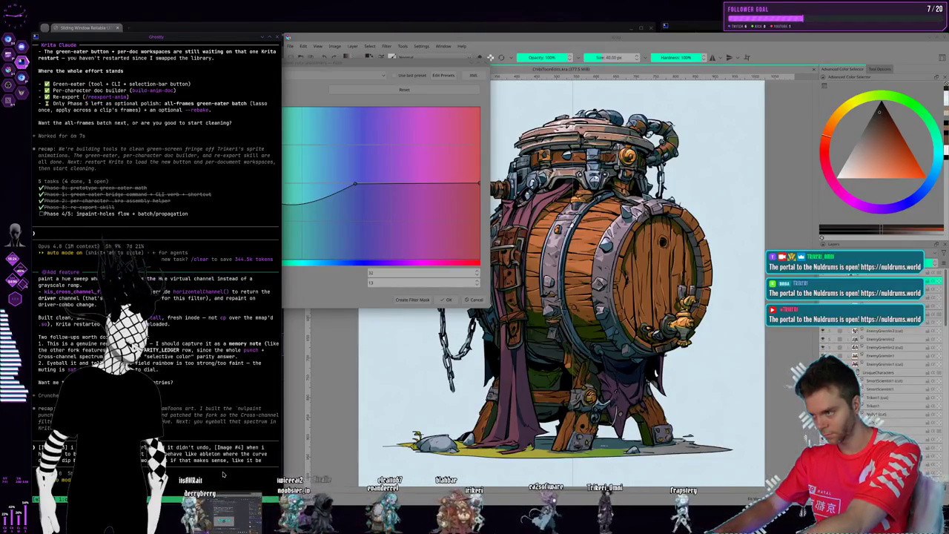
text(nds)
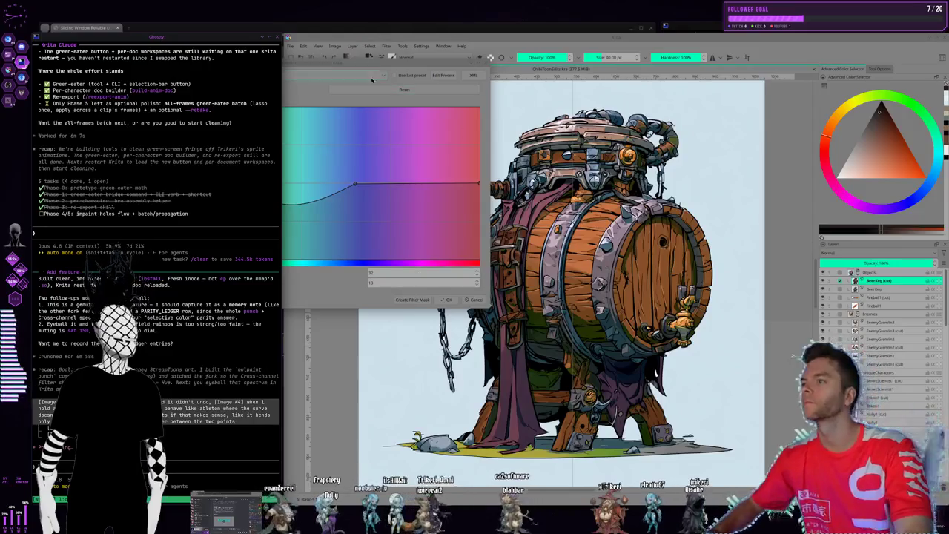
Enlarge the filter window, raising cyan-blue saturation and cutting magenta saturation on the curve
mouse_move(373, 79)
mouse_down()
mouse_move(441, 47)
mouse_move(403, 47)
mouse_up()
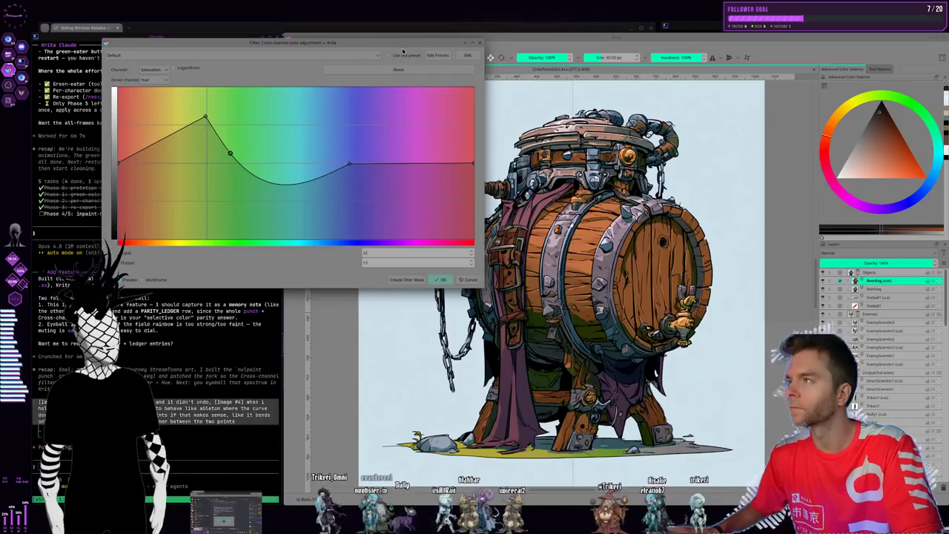
drag(273, 158, 285, 123)
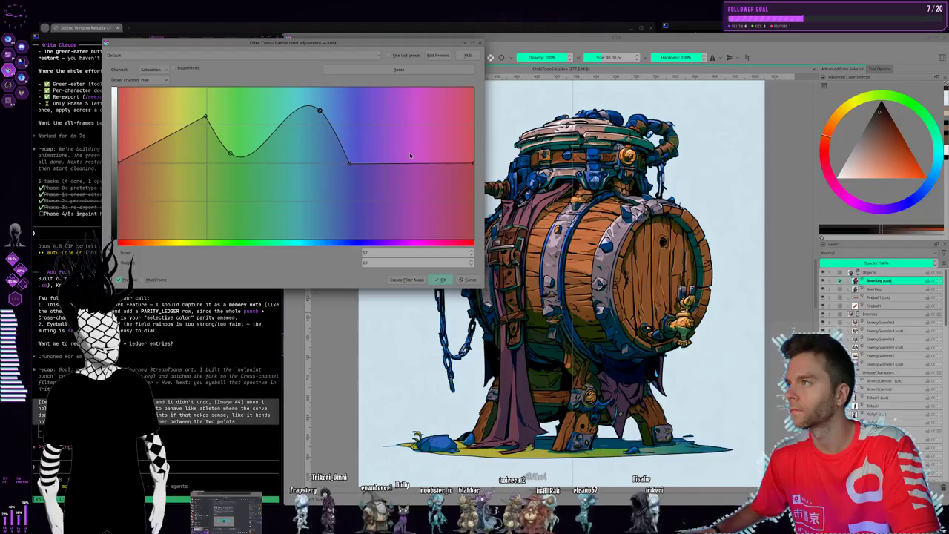
drag(407, 164, 358, 184)
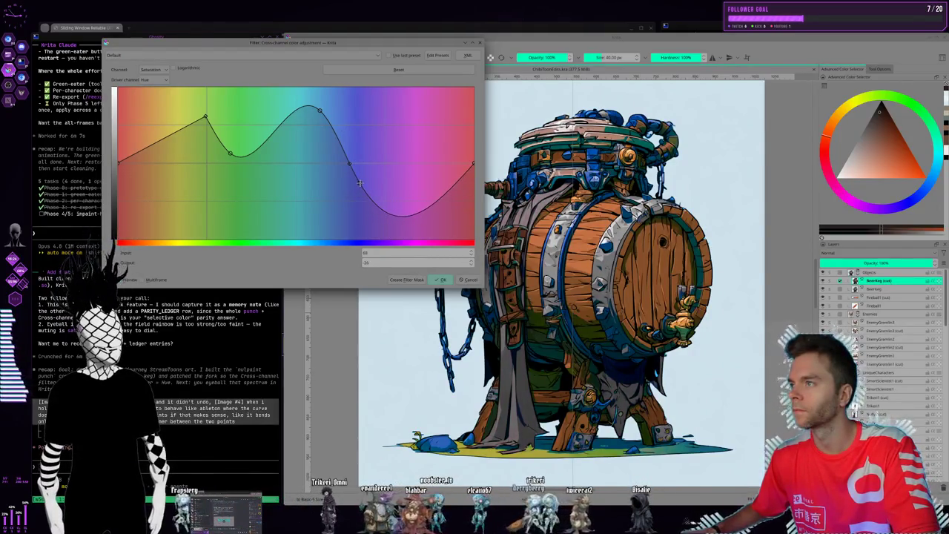
click(138, 450)
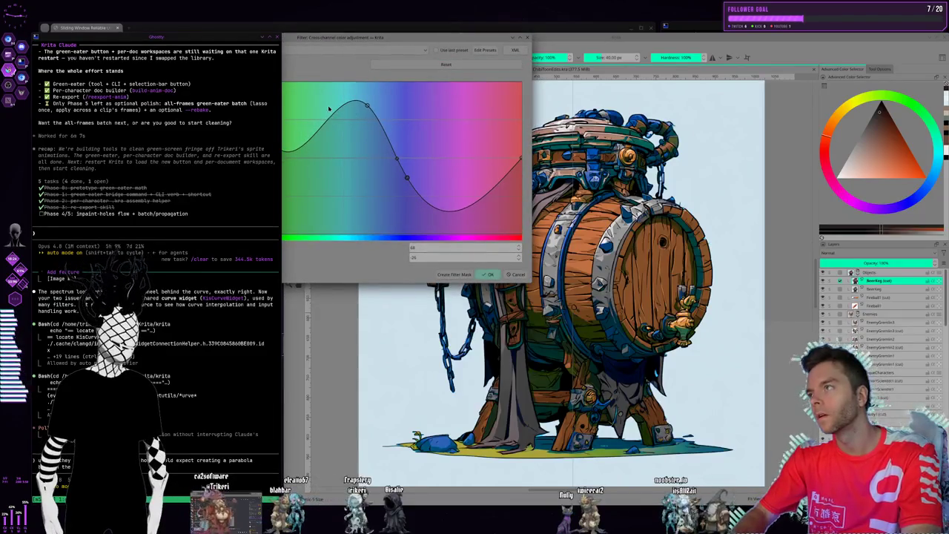
Capture a region screenshot of the cross-channel curve area
key(Print)
drag(321, 86, 545, 265)
click(467, 277)
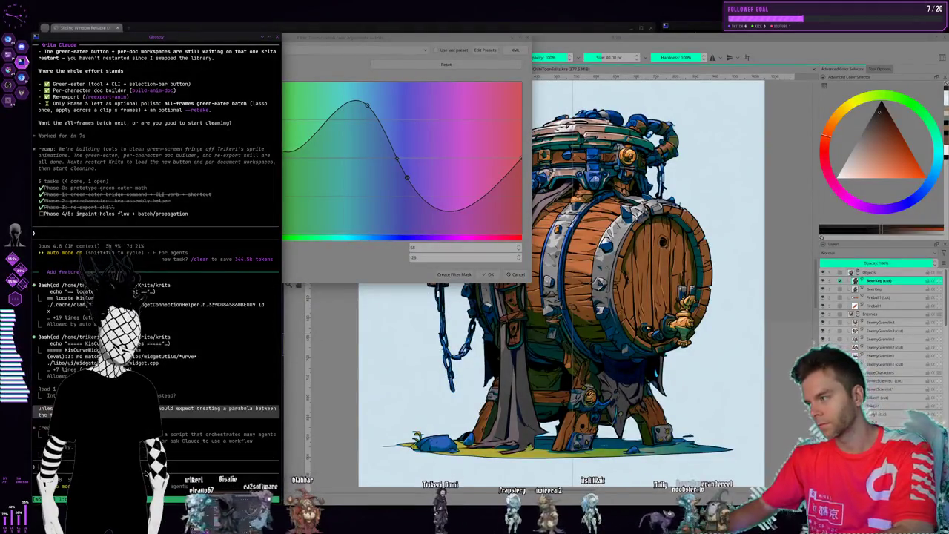
Add two control points forming a narrow yellow spike on the hue-to-saturation curve
drag(406, 43, 543, 83)
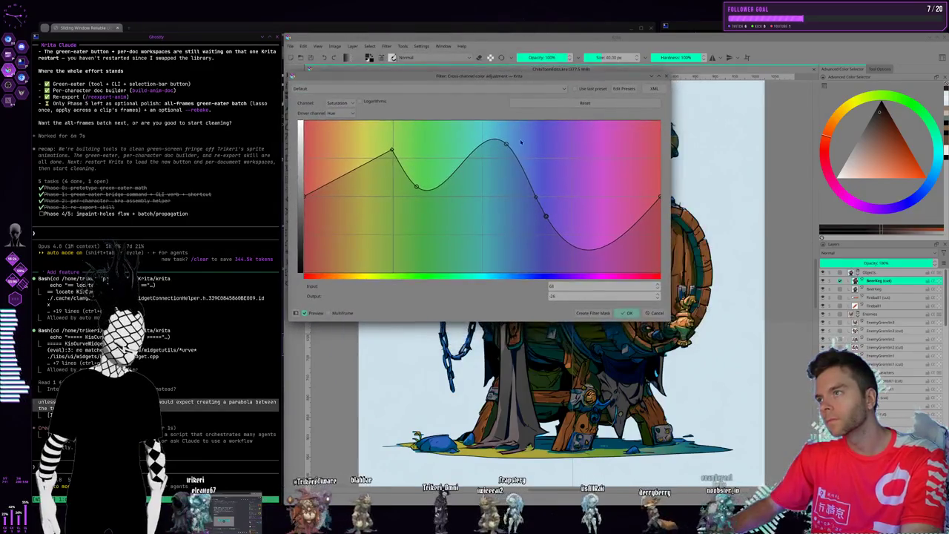
drag(358, 169, 377, 177)
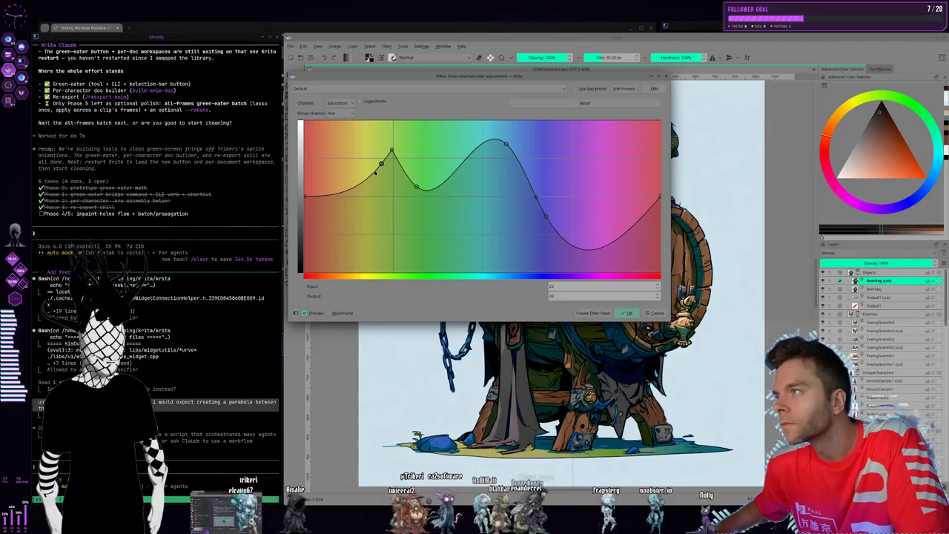
drag(376, 173, 368, 181)
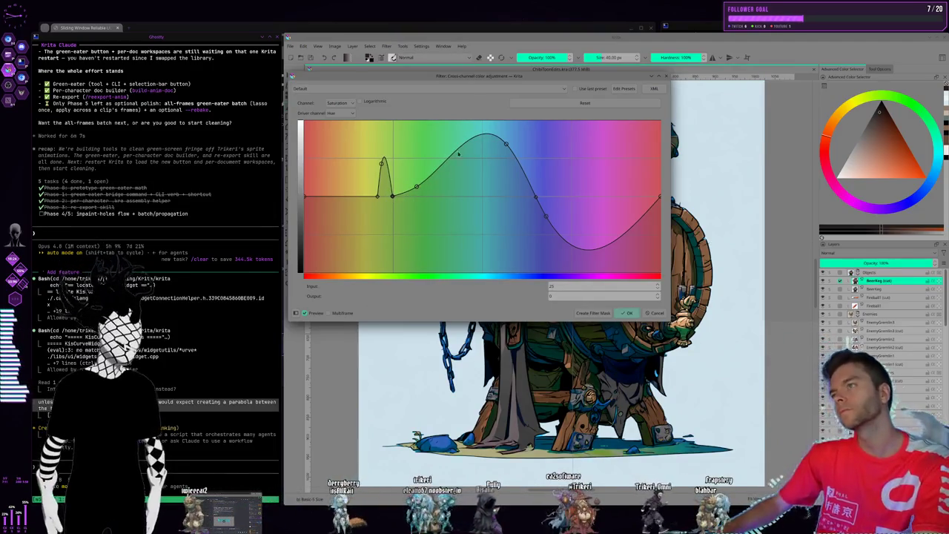
drag(472, 79, 203, 39)
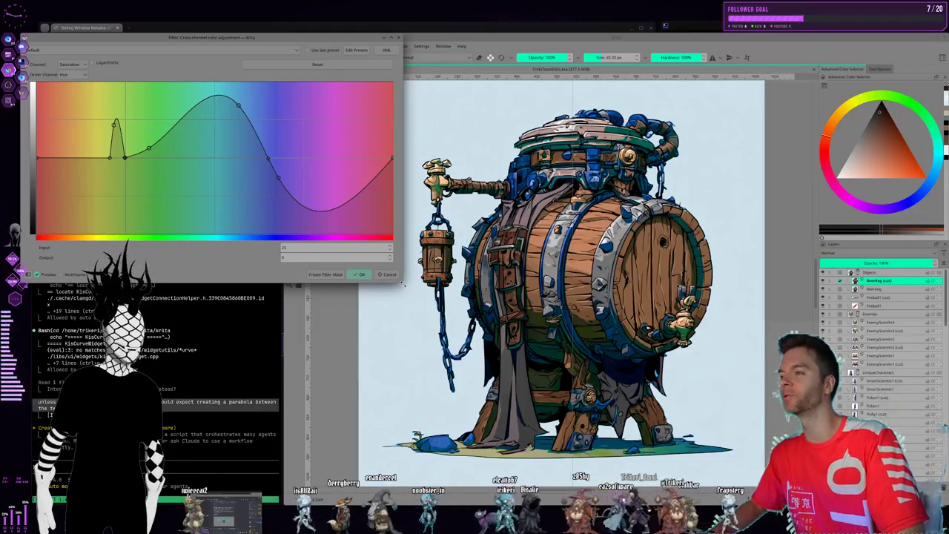
Shrink and move the filter dialog off the barrel, then reshape the curve's magenta peak
drag(403, 284, 373, 254)
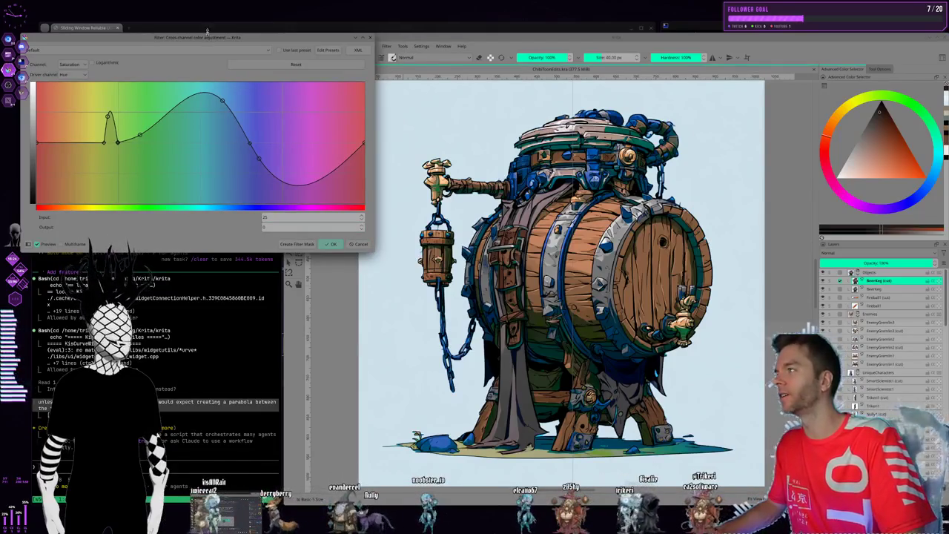
drag(207, 30, 214, 30)
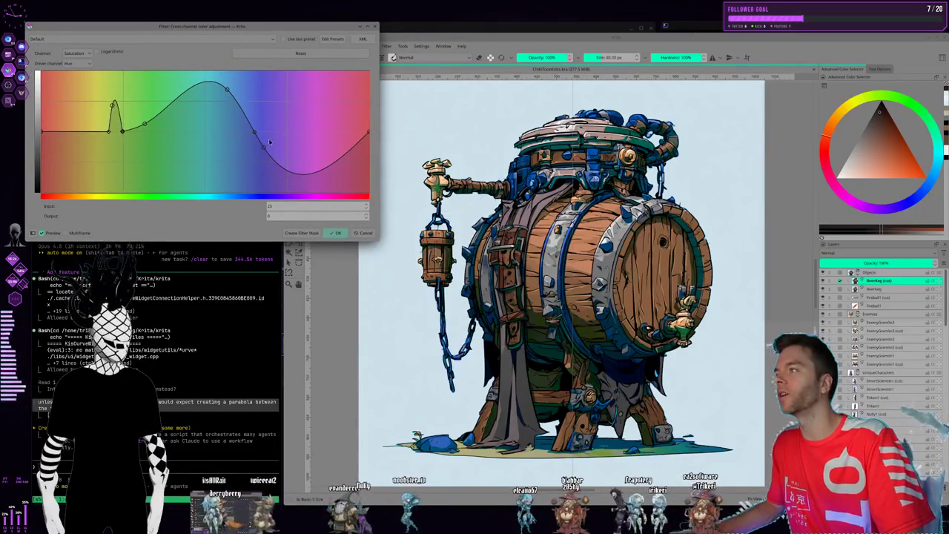
drag(264, 148, 305, 86)
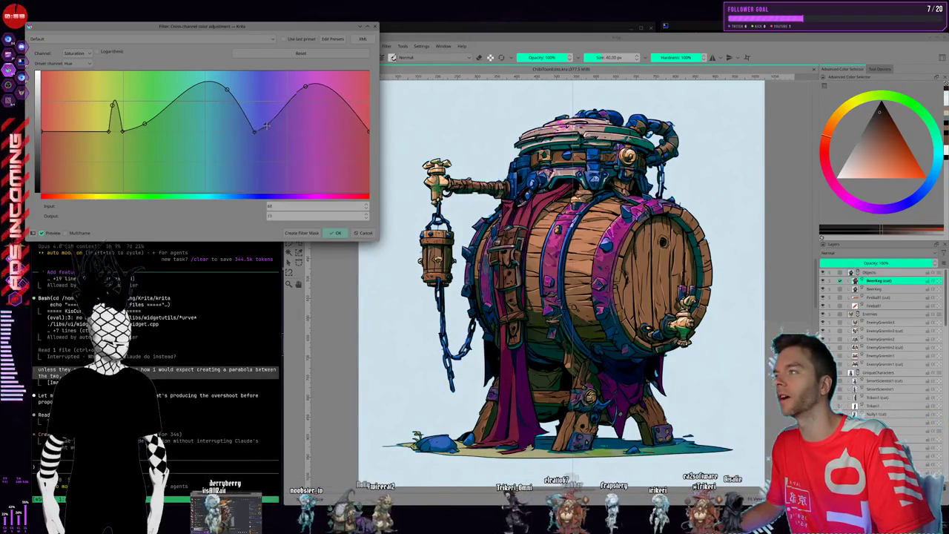
drag(296, 118, 291, 128)
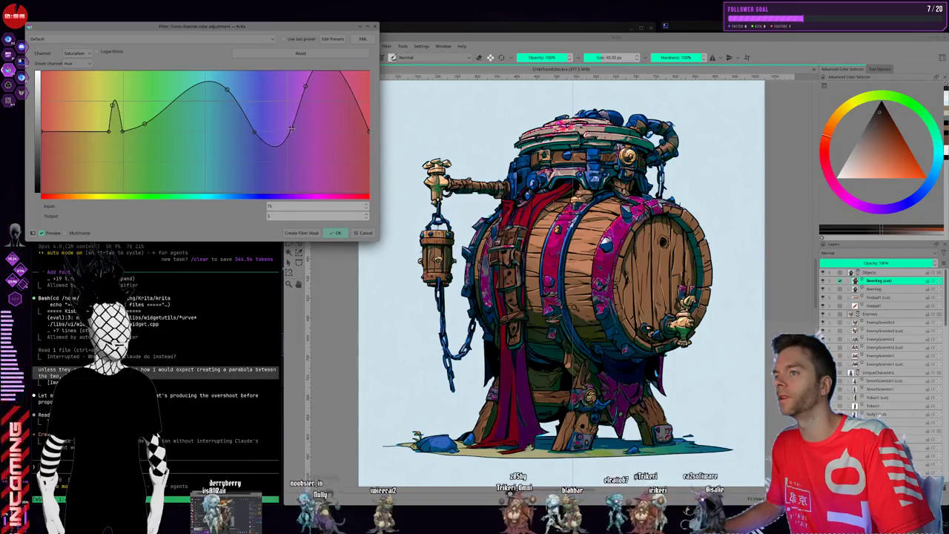
click(337, 86)
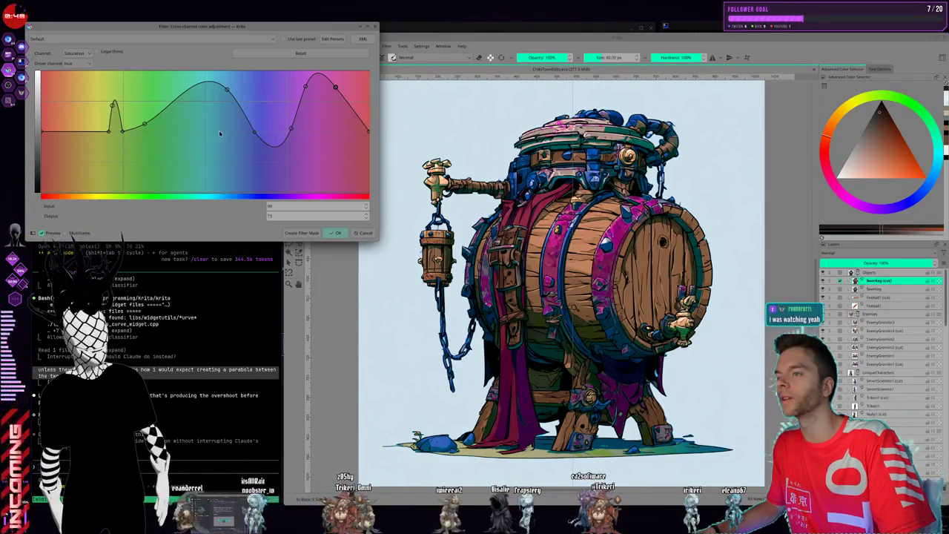
drag(305, 86, 324, 112)
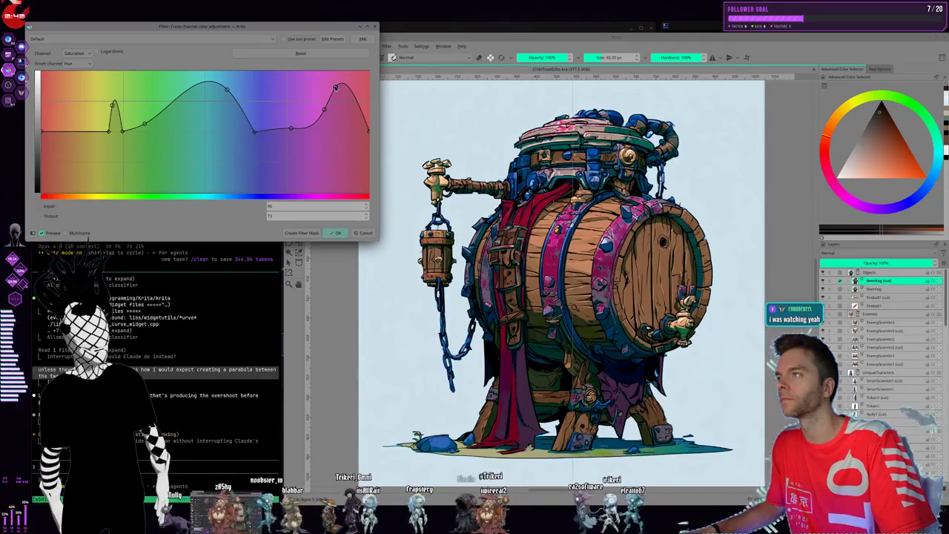
drag(336, 86, 334, 121)
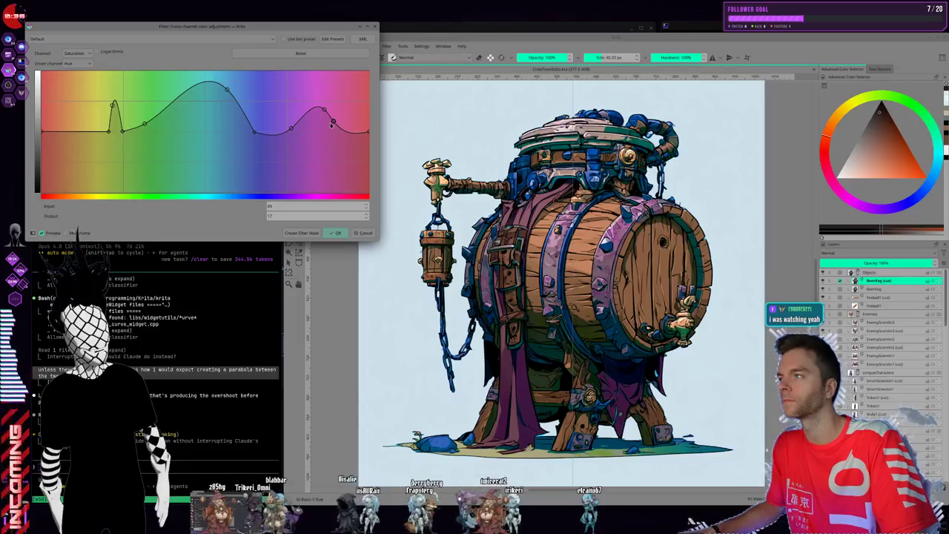
mouse_move(333, 124)
mouse_down()
mouse_move(325, 111)
mouse_move(299, 128)
mouse_up()
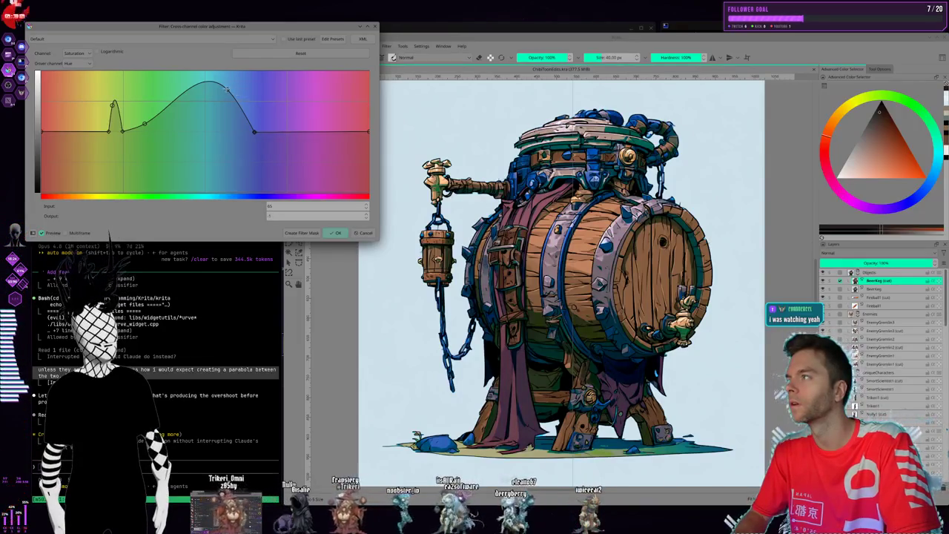
Lower the cyan-blue peak, then delete the remaining curve points until the curve is flat
drag(227, 89, 223, 92)
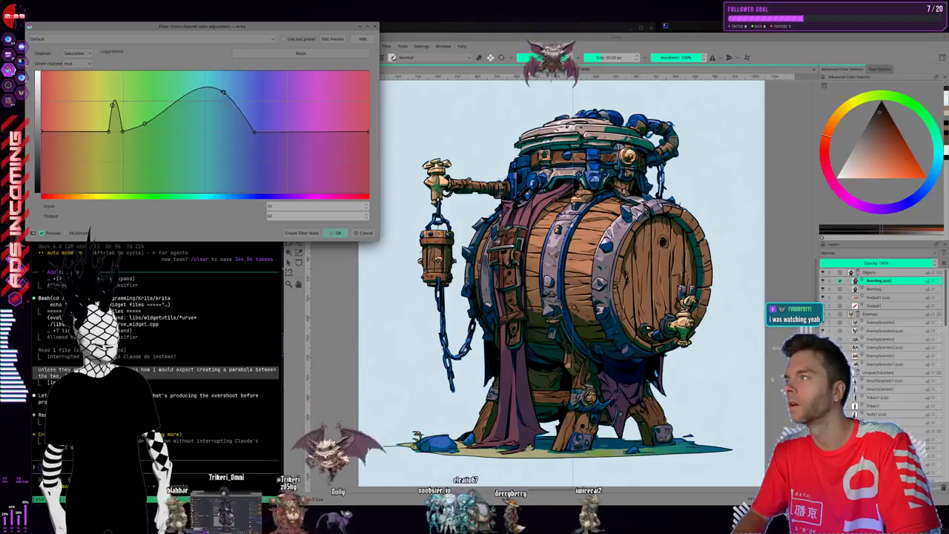
drag(222, 92, 221, 95)
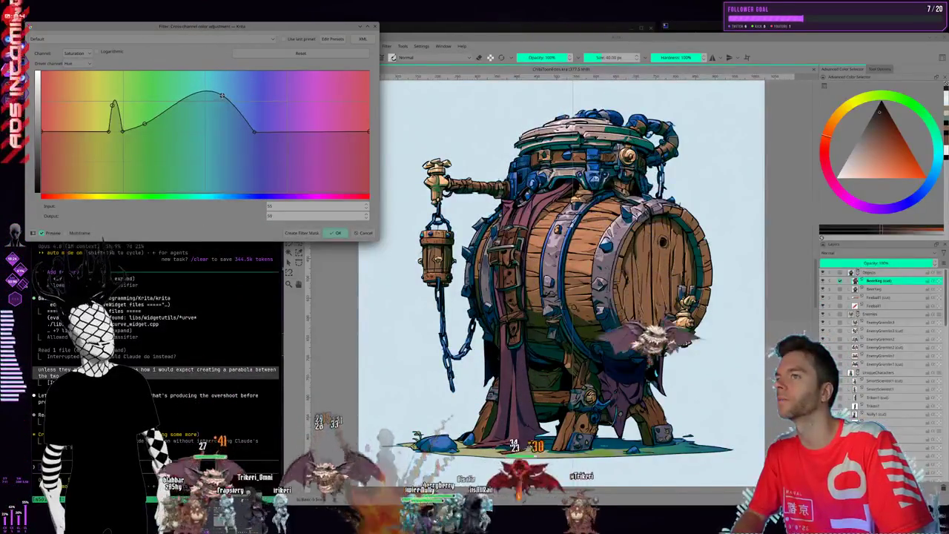
key(Delete)
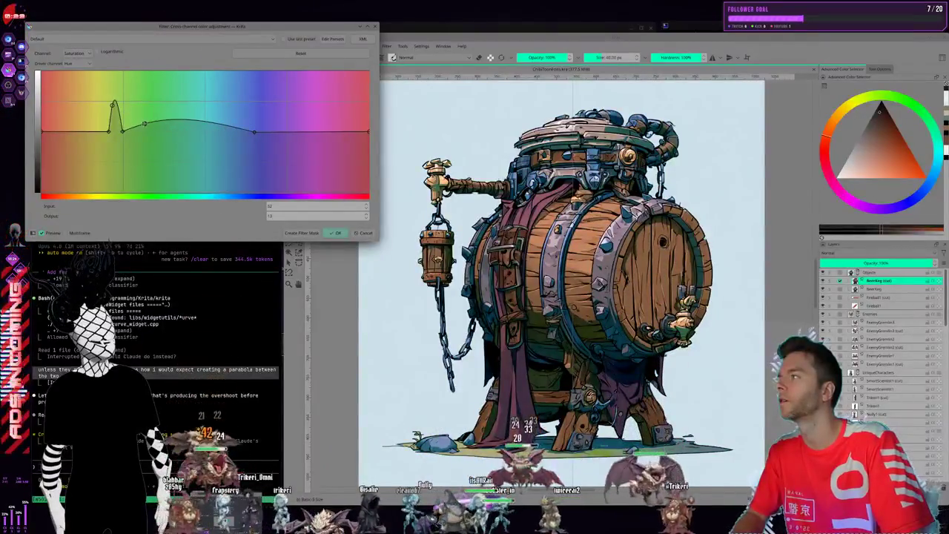
key(Delete)
click(112, 124)
key(Delete)
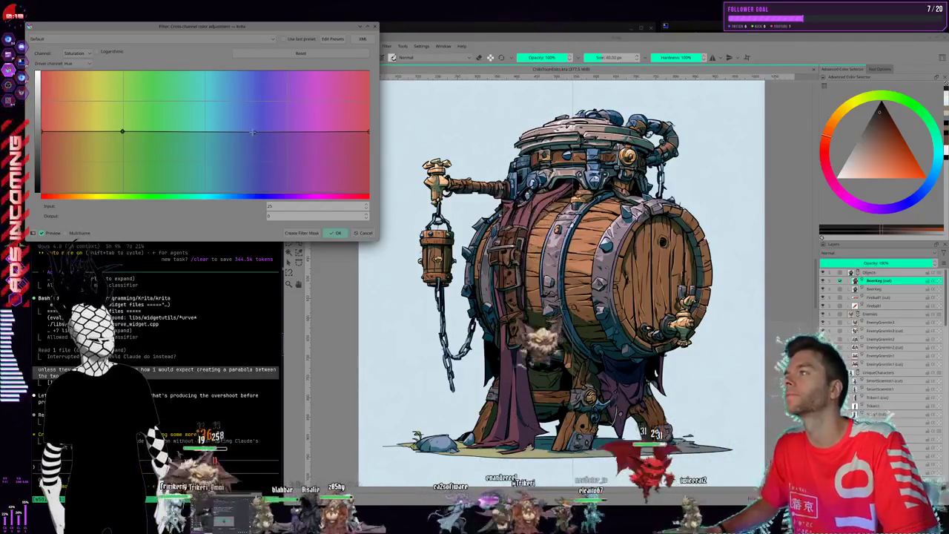
mouse_move(253, 132)
mouse_down()
mouse_move(299, 120)
mouse_move(302, 110)
mouse_up()
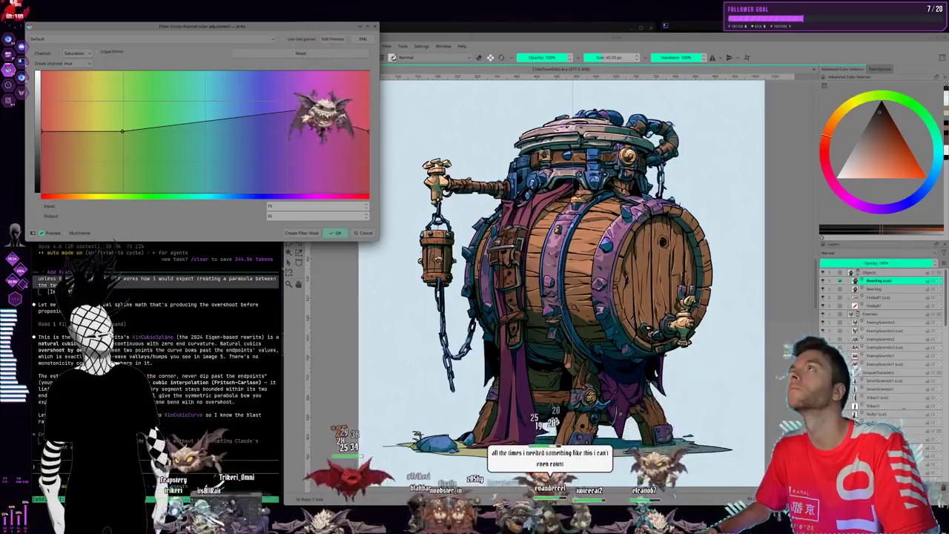
key(alt+Tab)
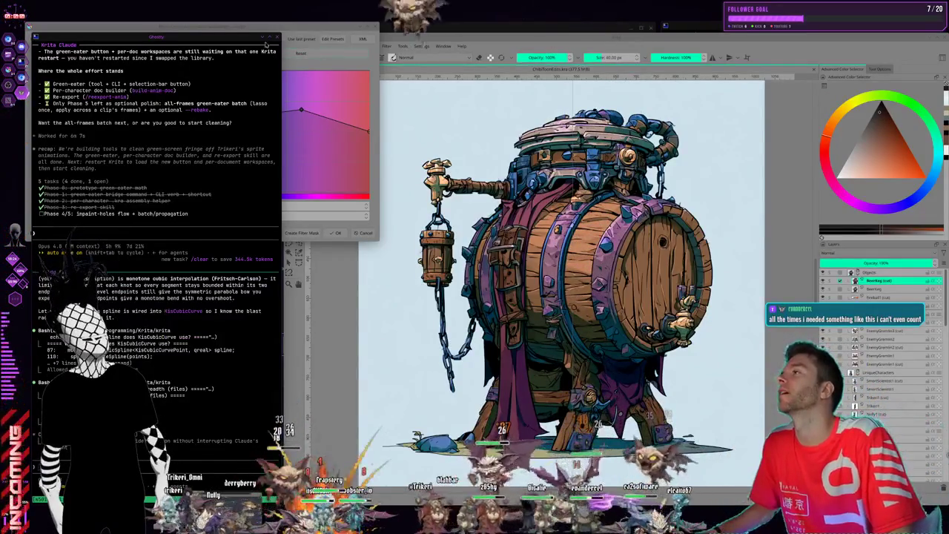
drag(276, 27, 301, 16)
click(301, 16)
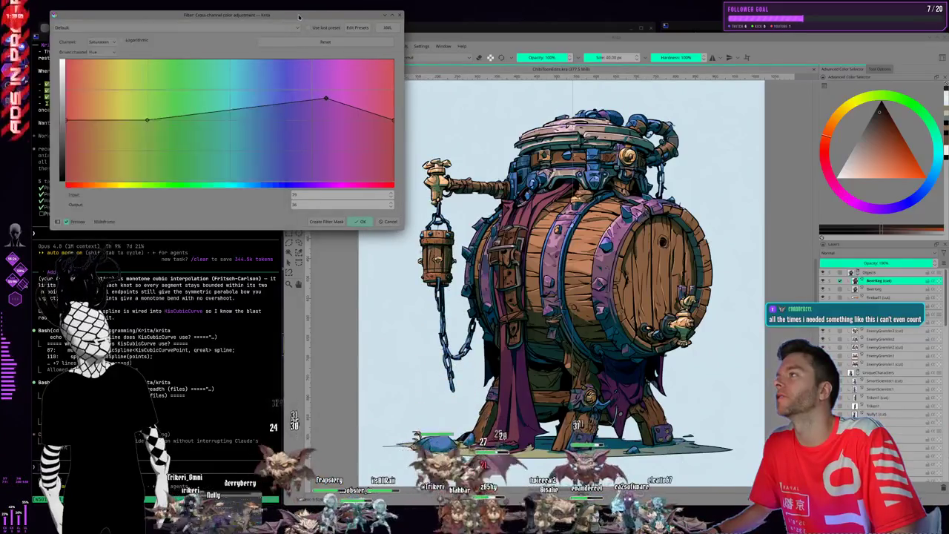
drag(244, 25, 239, 15)
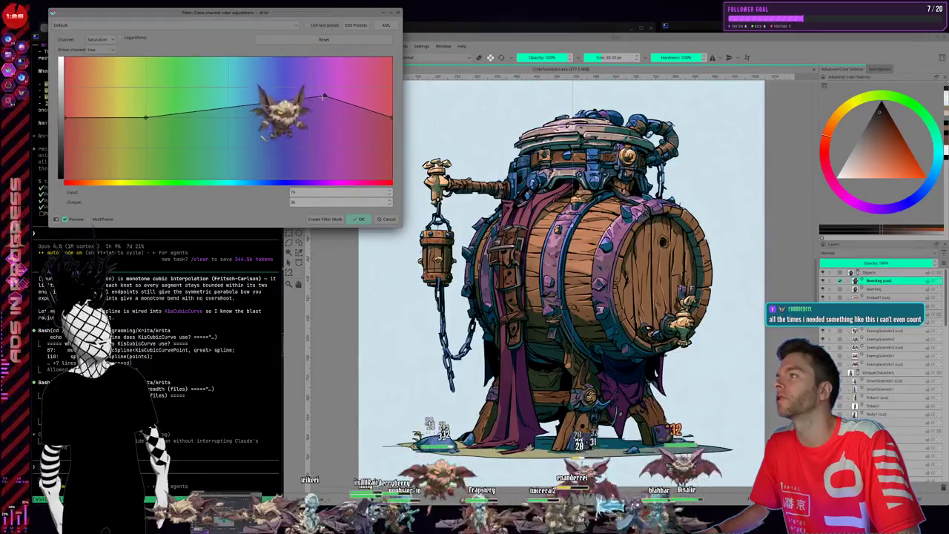
drag(324, 96, 339, 84)
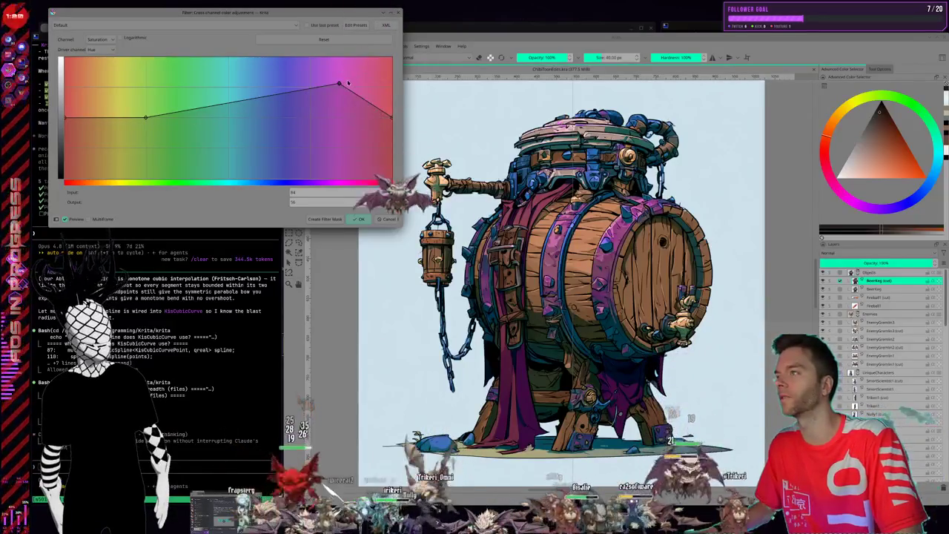
drag(339, 84, 279, 127)
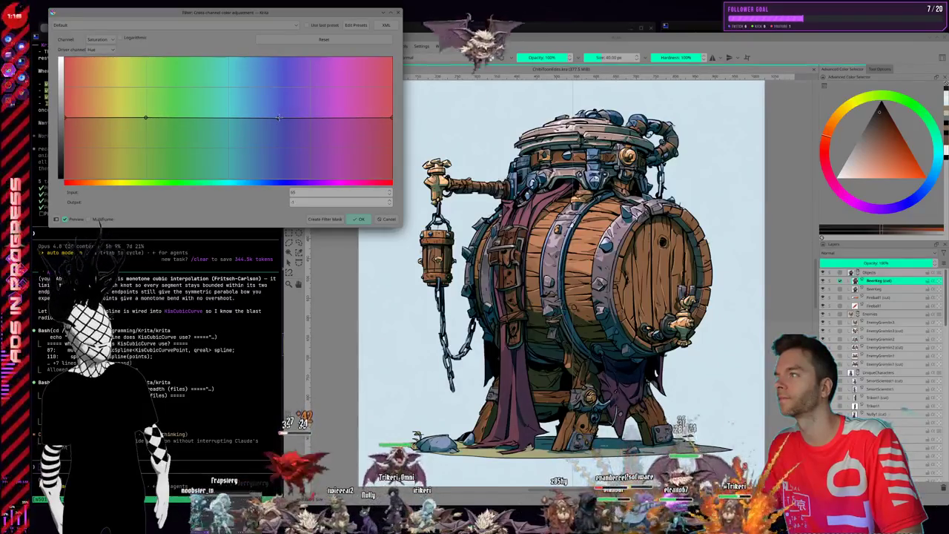
Delete the magenta point, try a raised right endpoint, undo it, and raise the red end
key(Delete)
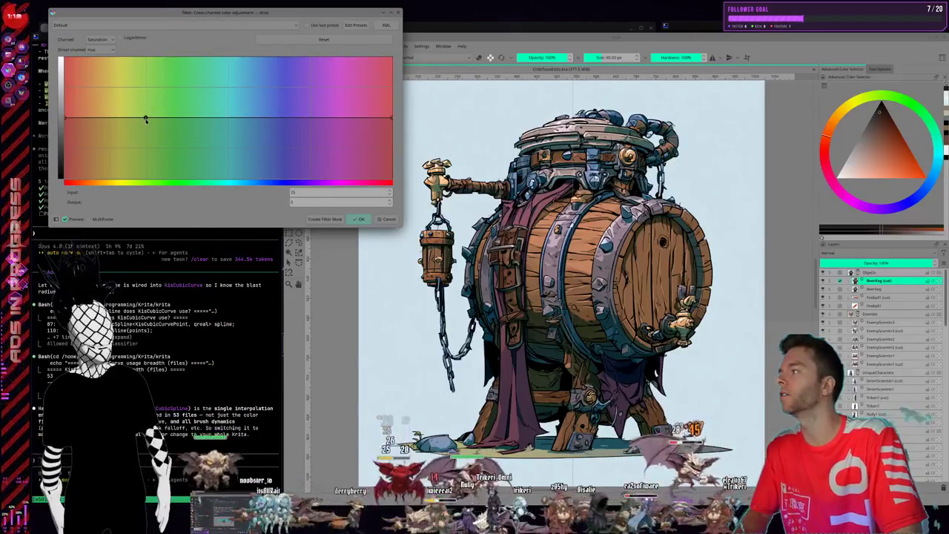
drag(145, 118, 75, 116)
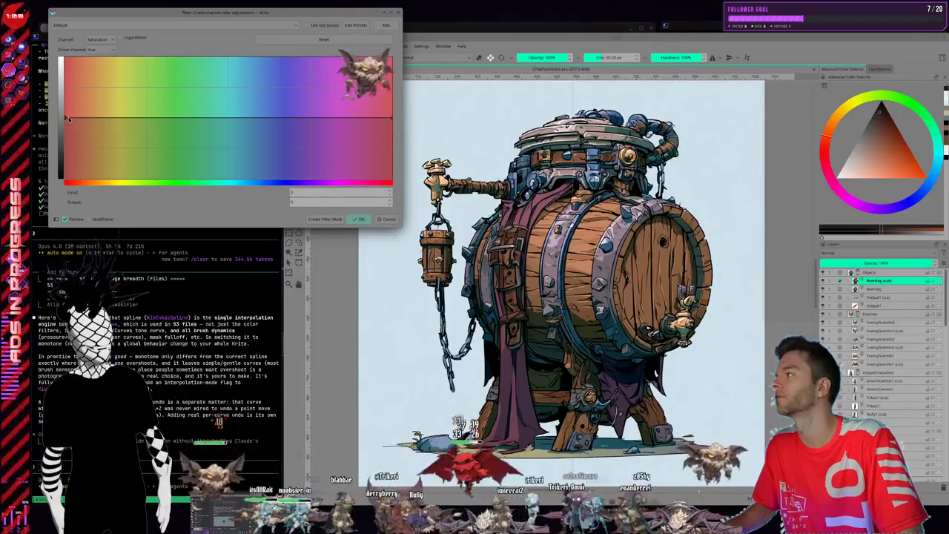
click(389, 119)
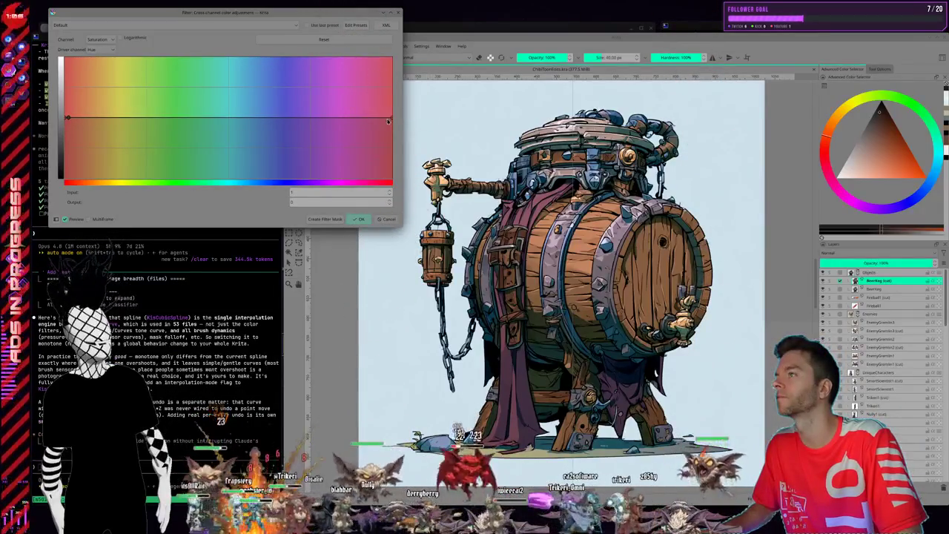
drag(388, 120, 392, 118)
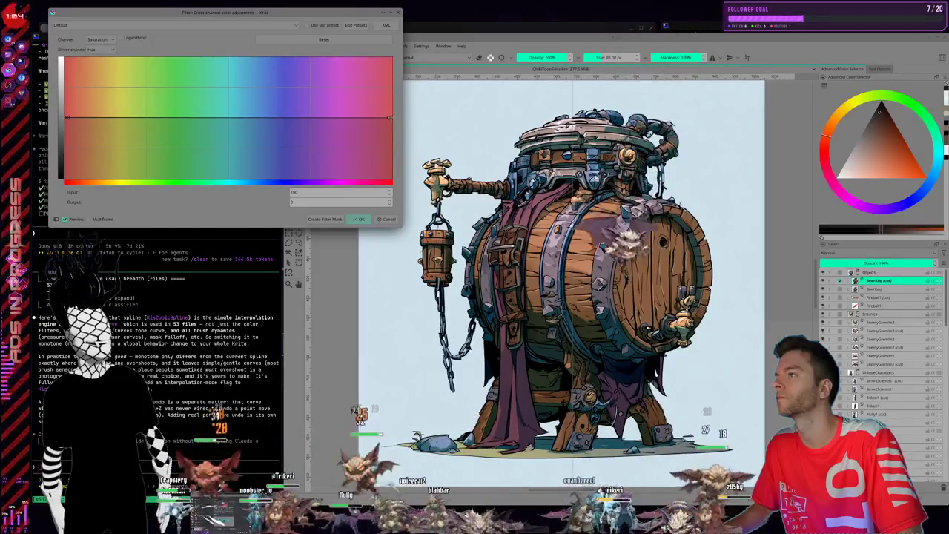
drag(389, 117, 392, 99)
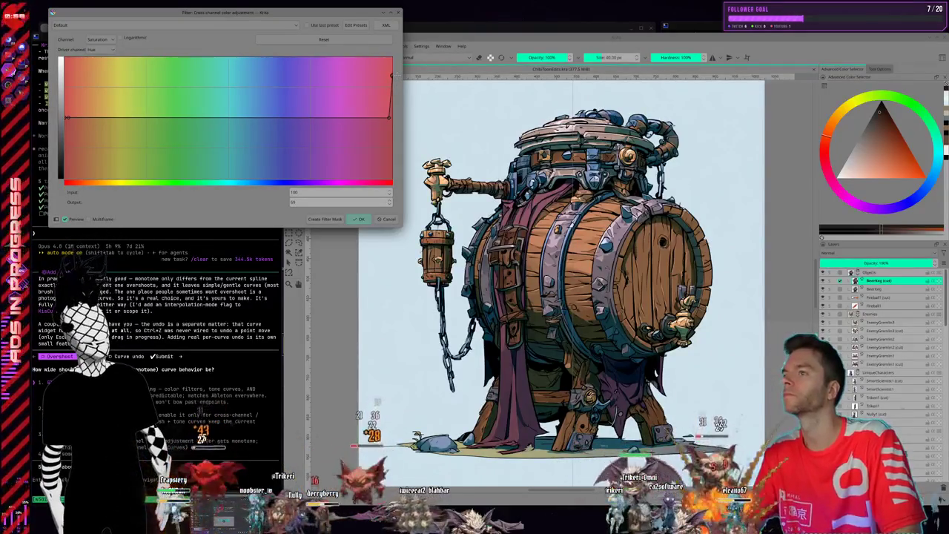
key(ctrl+z)
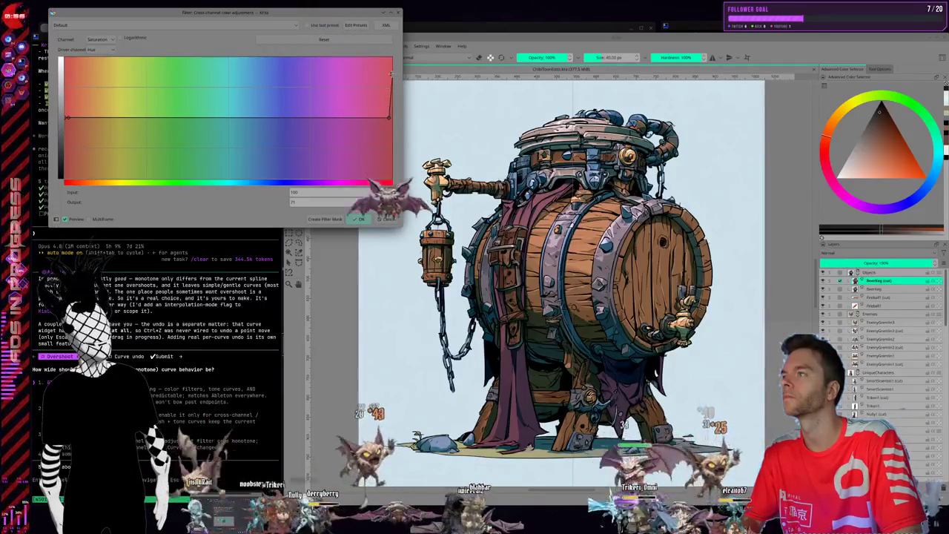
click(68, 117)
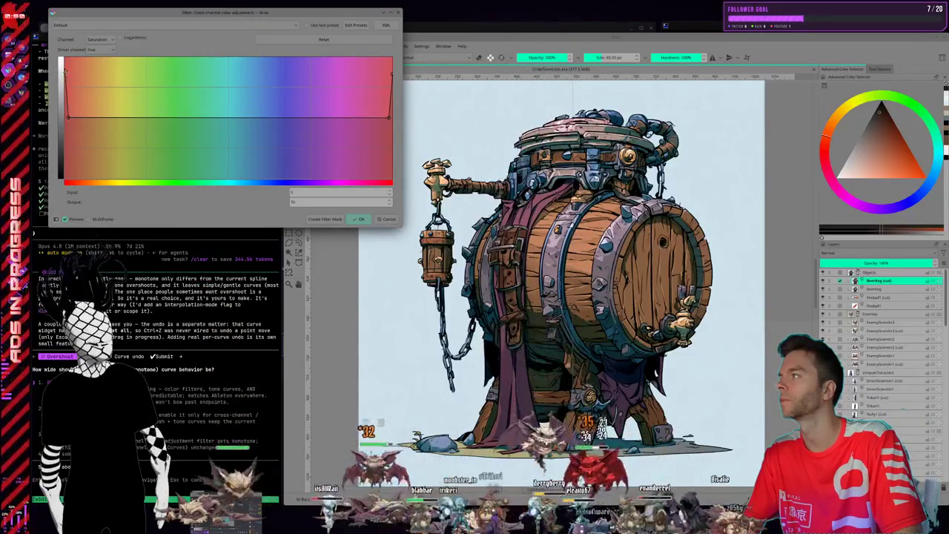
drag(67, 117, 65, 70)
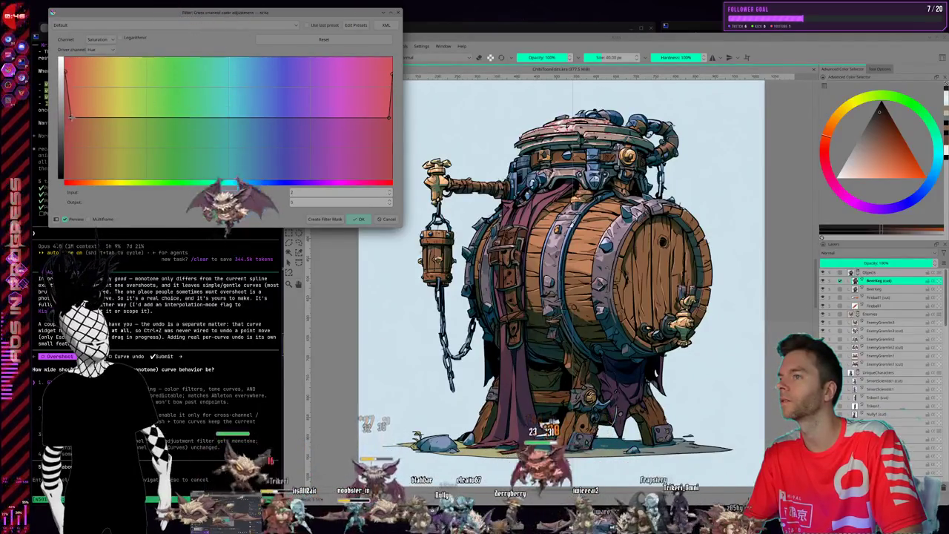
Rework the curve's magenta-red right end, then cancel the cross-channel filter without applying
drag(69, 116, 78, 116)
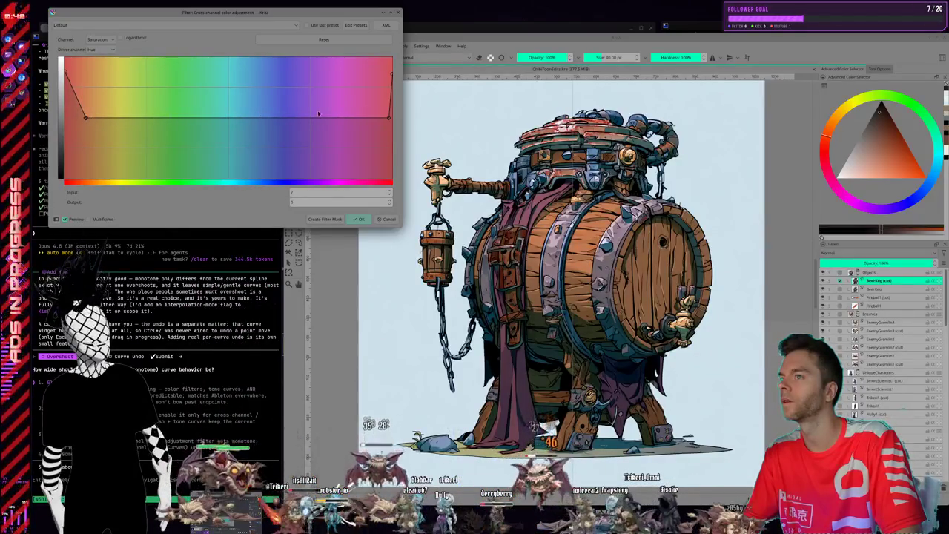
drag(375, 119, 358, 117)
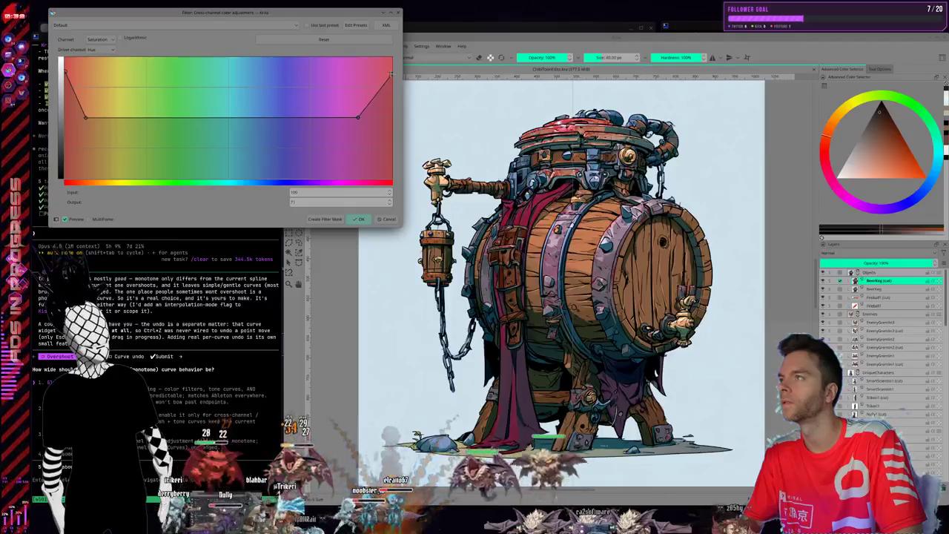
click(382, 77)
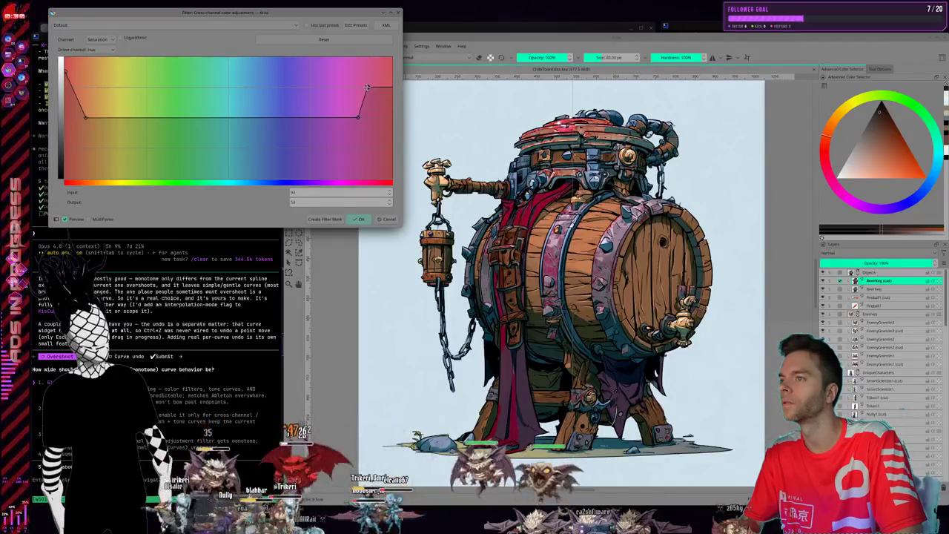
mouse_move(374, 79)
mouse_down()
mouse_move(370, 90)
mouse_move(372, 58)
mouse_up()
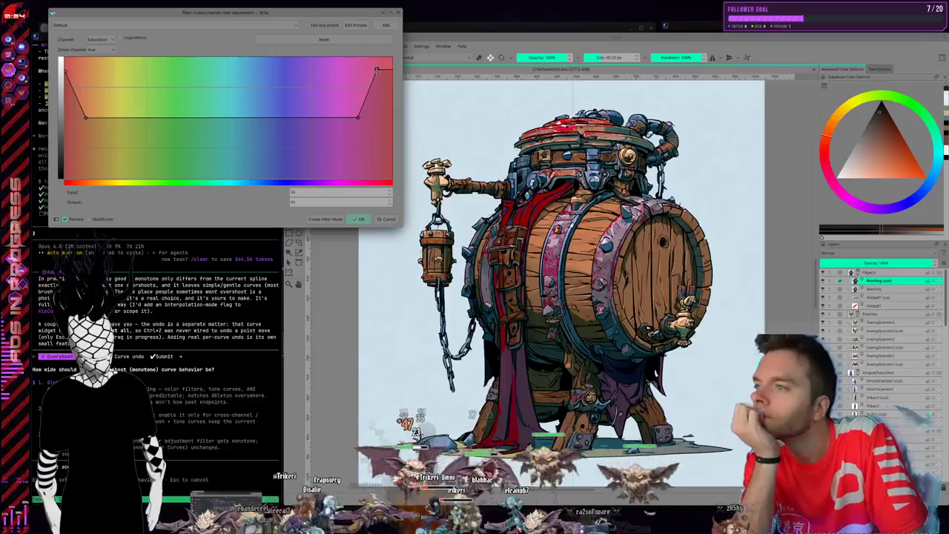
drag(374, 57, 379, 103)
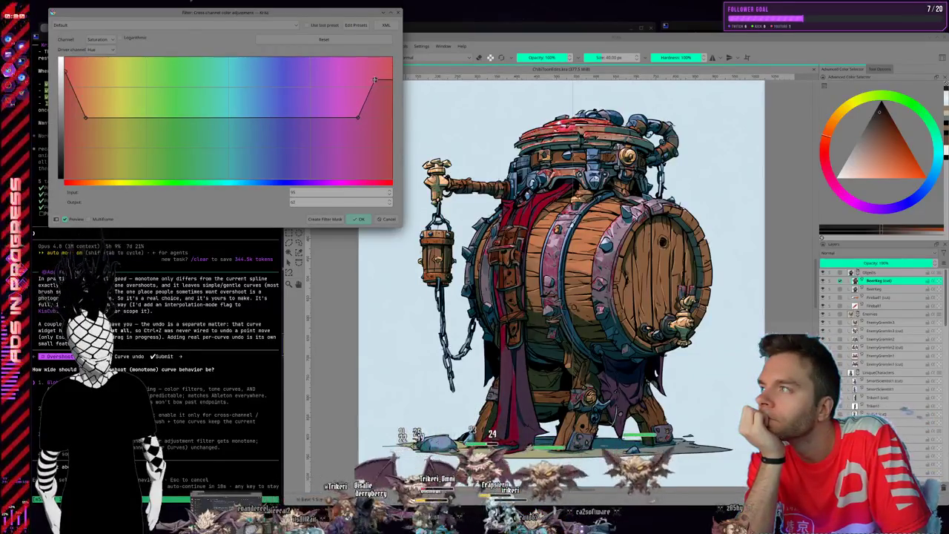
mouse_move(358, 117)
mouse_down()
mouse_move(364, 157)
mouse_move(365, 146)
mouse_move(366, 156)
mouse_move(190, 155)
mouse_move(319, 156)
mouse_move(304, 156)
mouse_up()
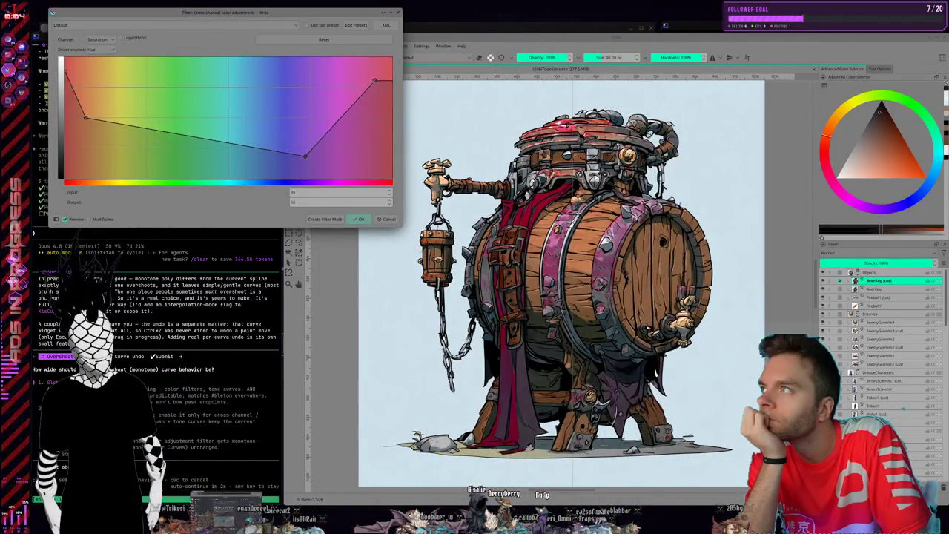
mouse_move(374, 81)
mouse_down()
mouse_move(364, 170)
mouse_move(372, 68)
mouse_up()
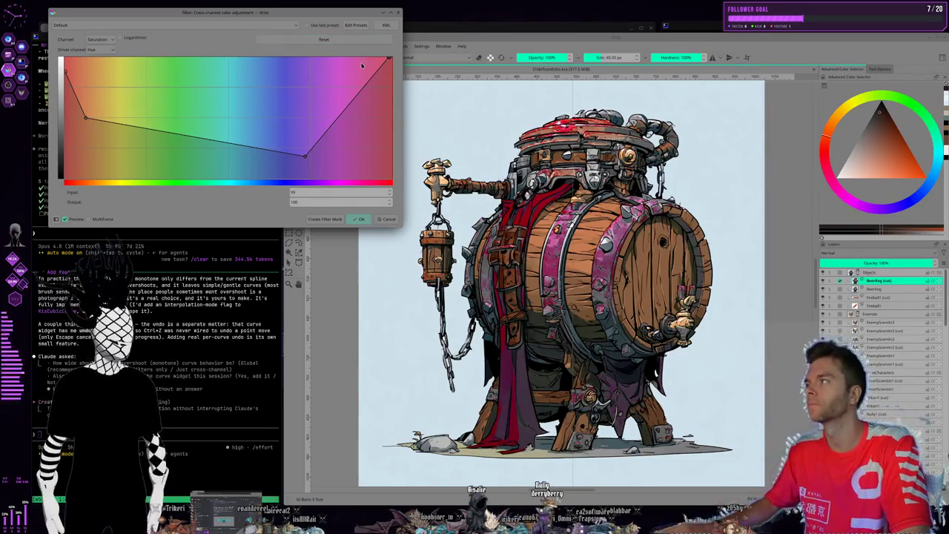
click(315, 91)
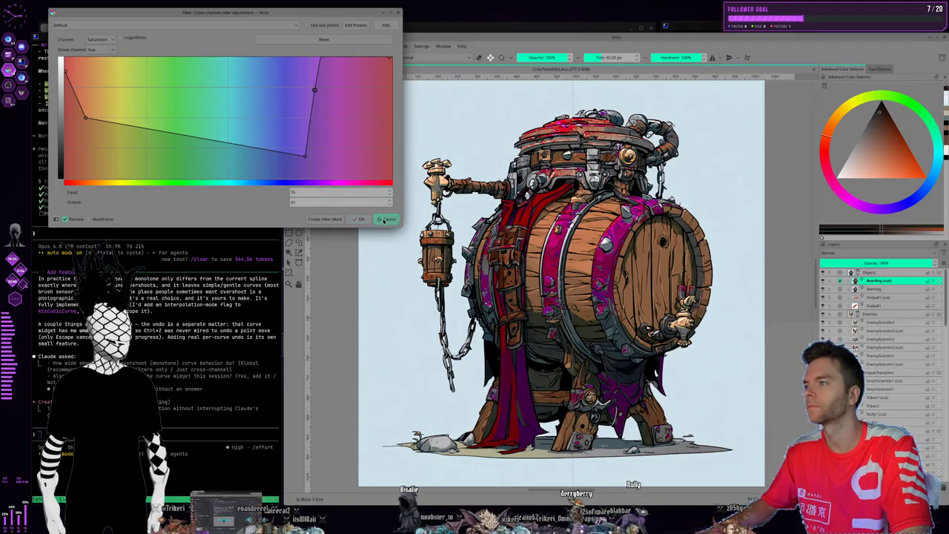
click(379, 220)
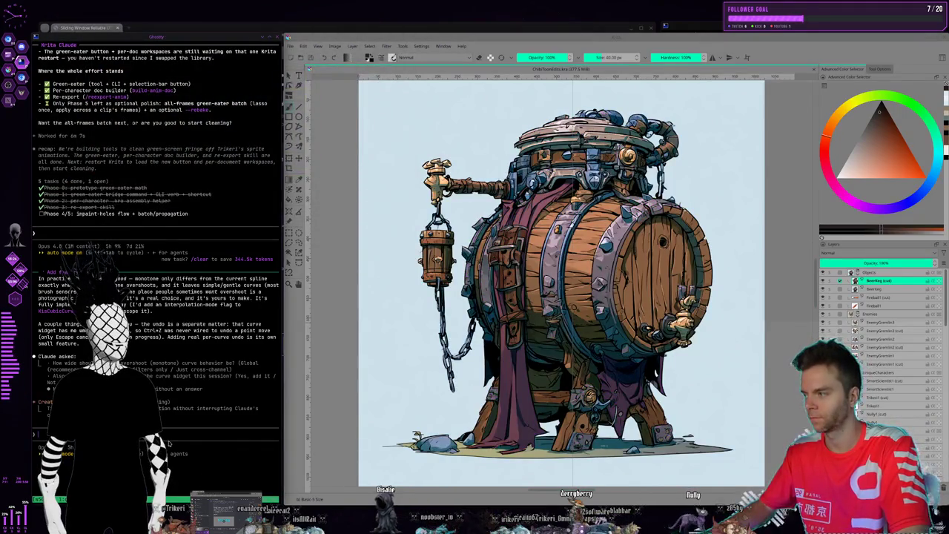
text(my)
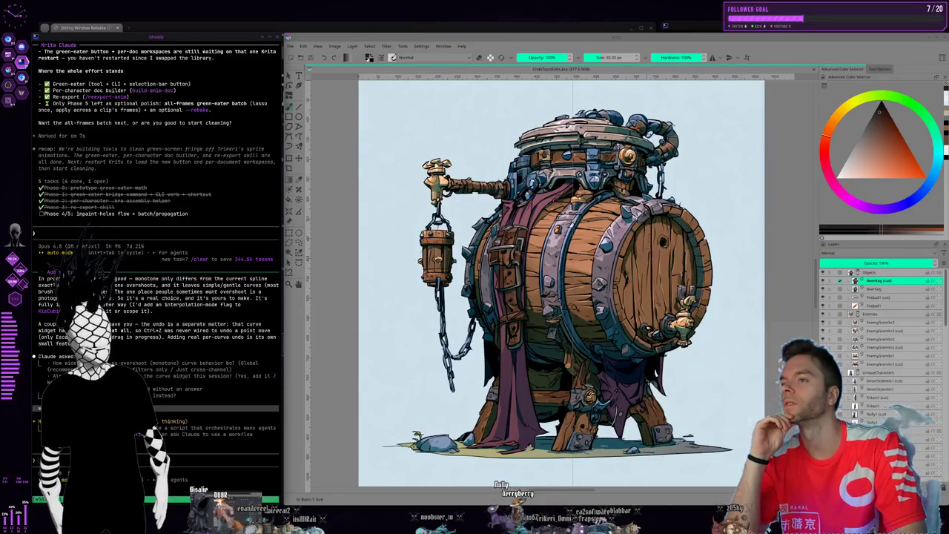
Open Cross-channel adjustment curves with Hue as the driver channel, moved off the barrel
click(387, 46)
mouse_move(397, 76)
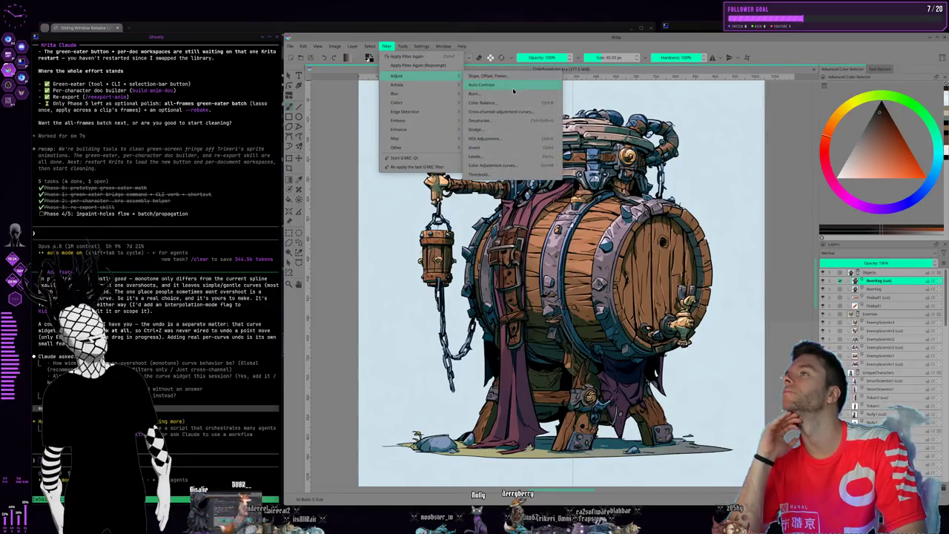
click(508, 111)
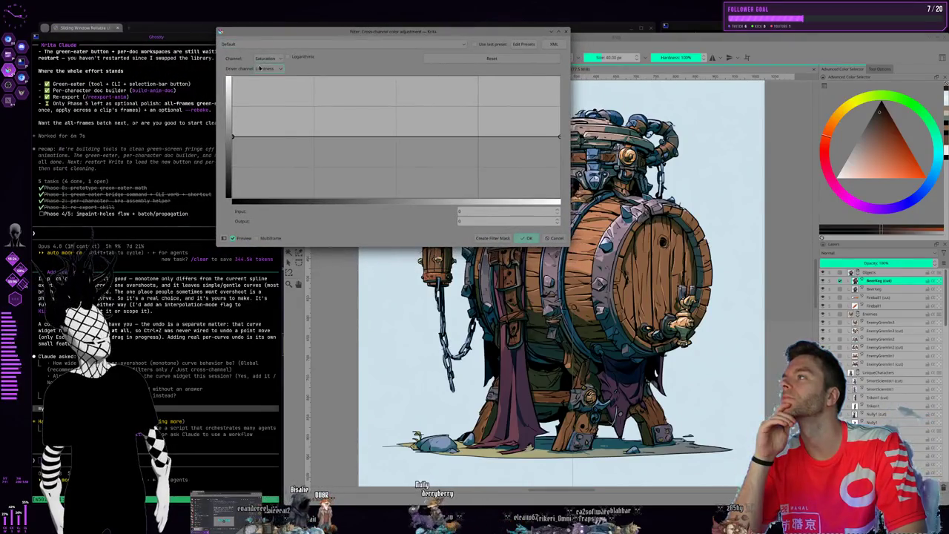
click(271, 68)
click(261, 115)
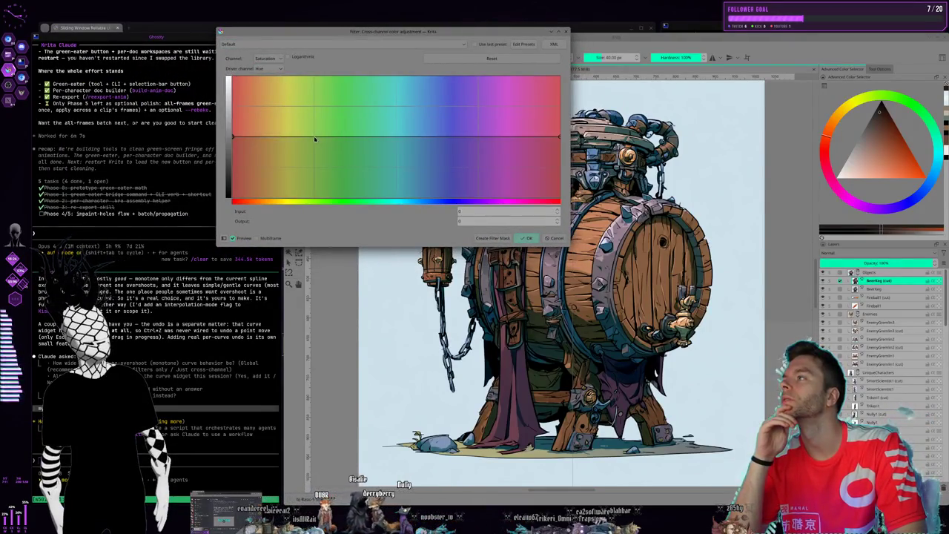
drag(329, 29, 150, 32)
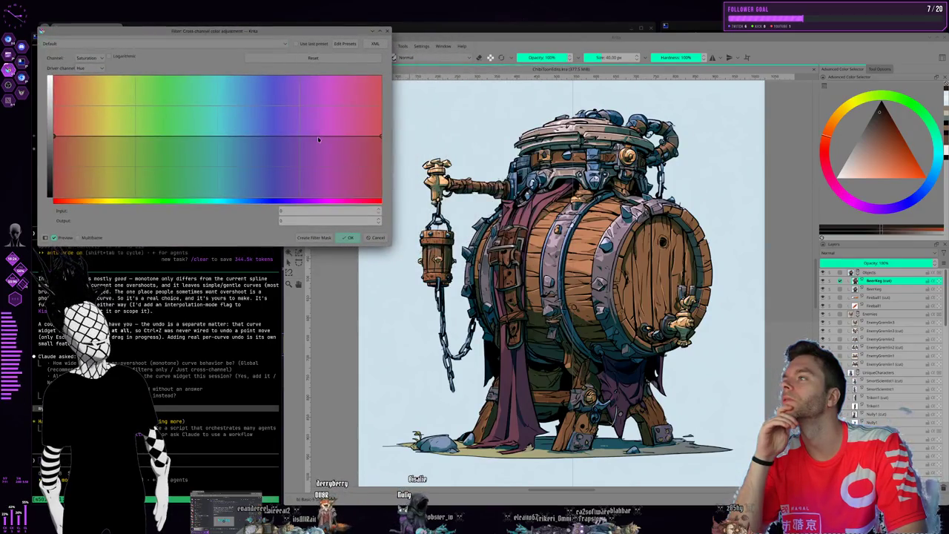
Arch the saturation curve to full saturation in mid hues, pulling its right side down
drag(319, 139, 319, 108)
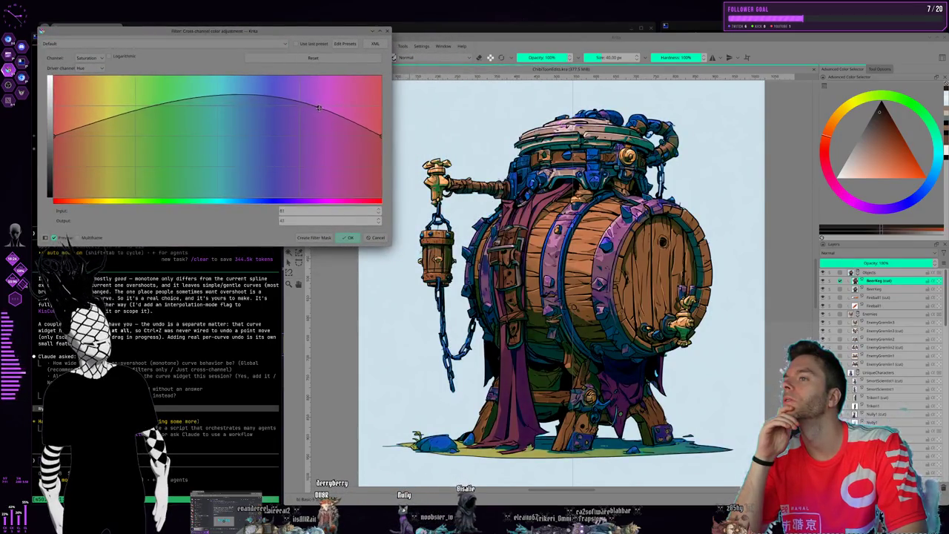
drag(264, 92, 204, 75)
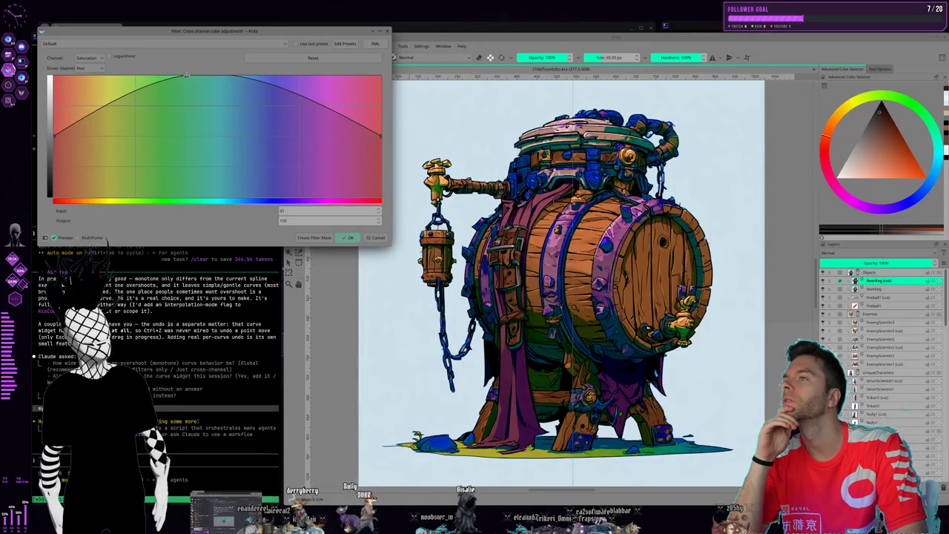
click(308, 85)
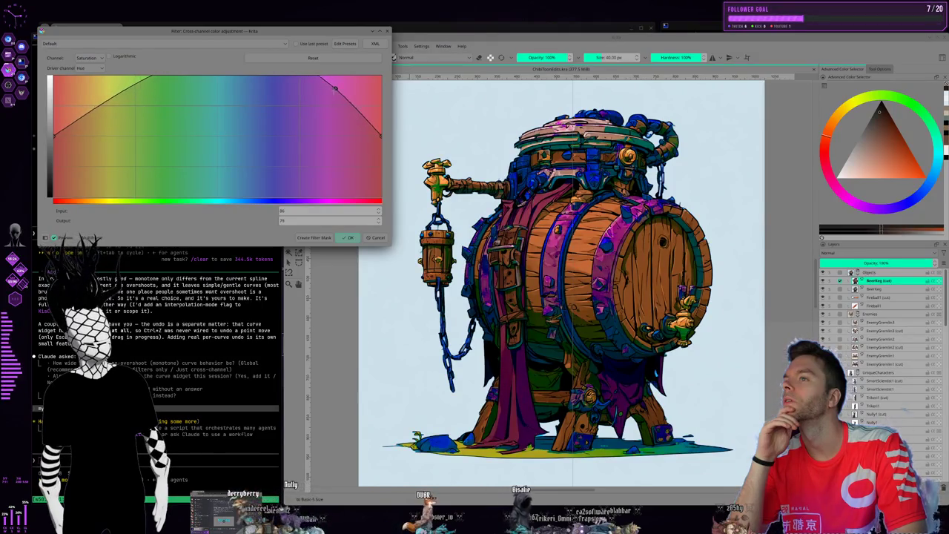
drag(307, 85, 362, 120)
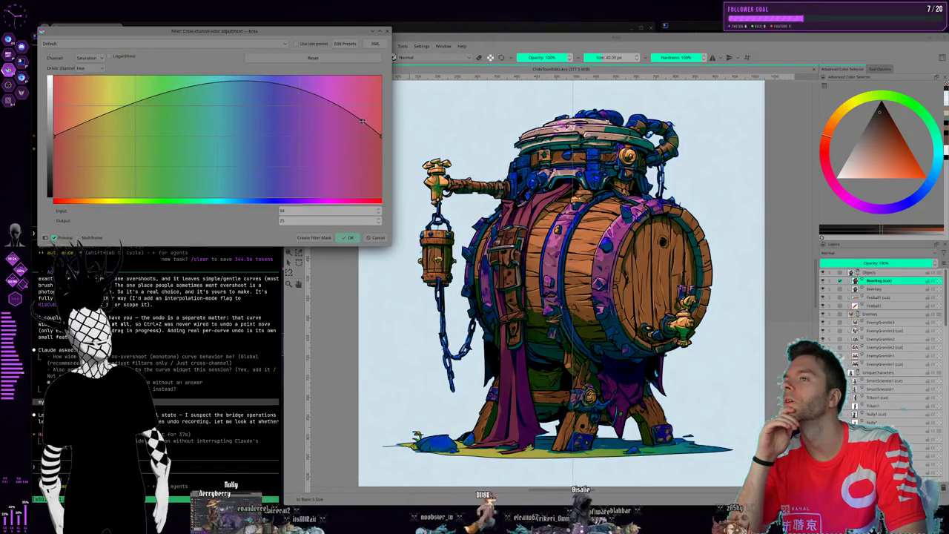
Flatten the curve to a magenta bump and raise its red left end
click(228, 83)
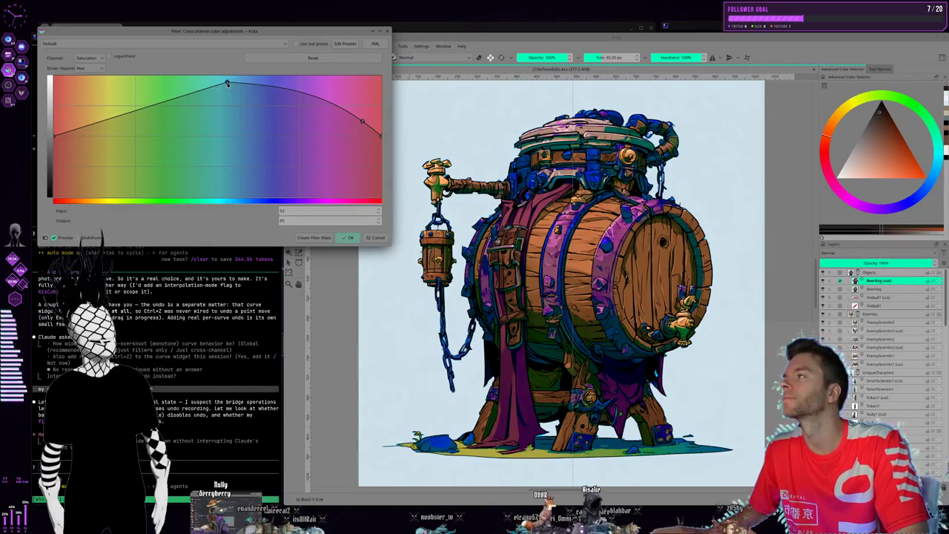
drag(228, 83, 302, 136)
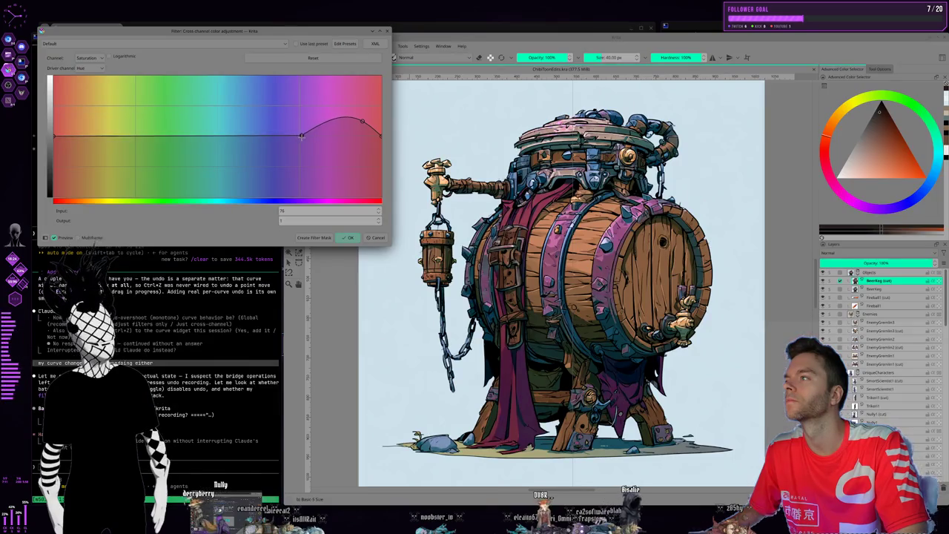
drag(363, 120, 376, 104)
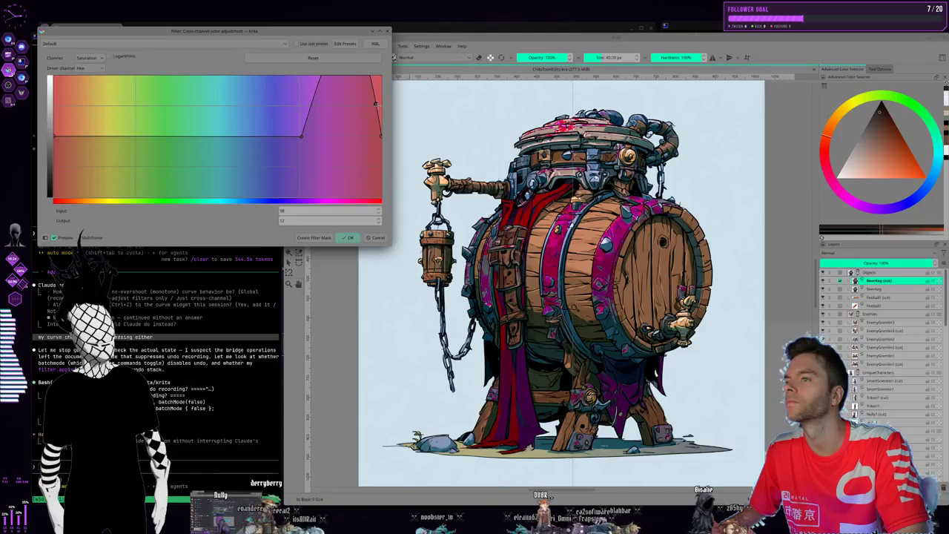
drag(380, 102, 338, 109)
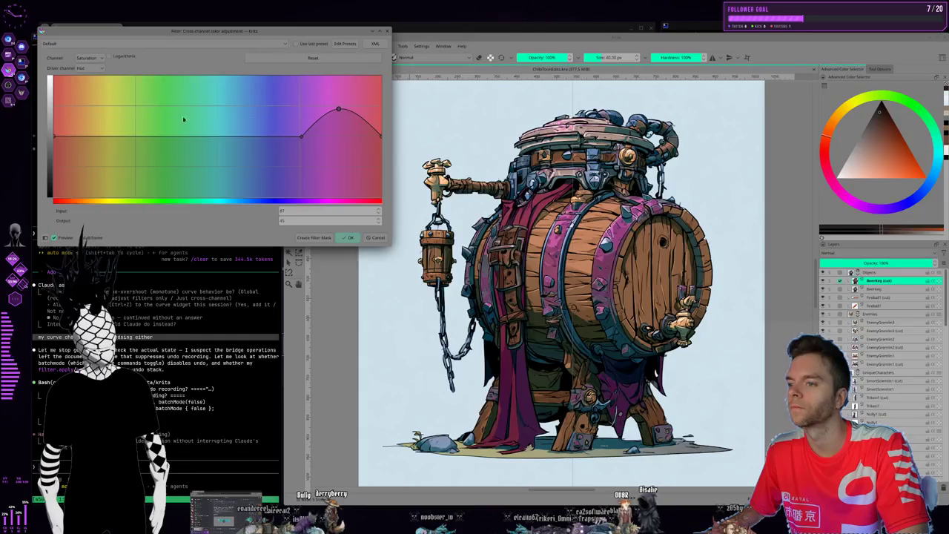
drag(54, 136, 54, 94)
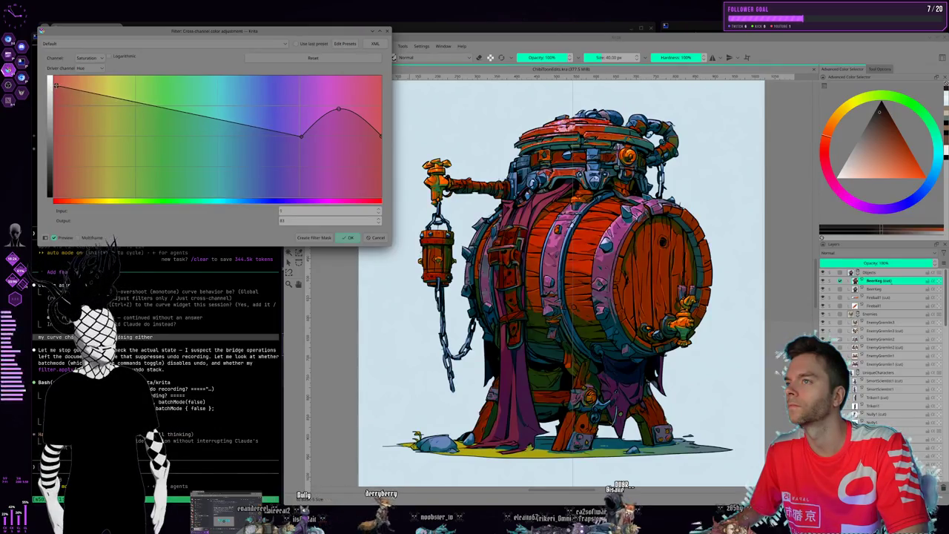
Lower the red end and add a low point desaturating yellows, leaving only the magenta bump
drag(55, 91, 55, 122)
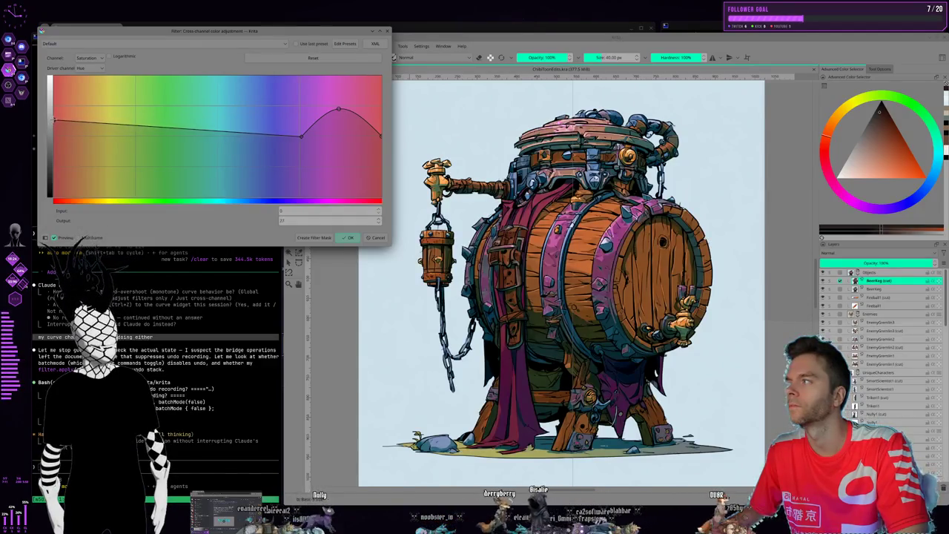
click(104, 121)
drag(105, 121, 104, 132)
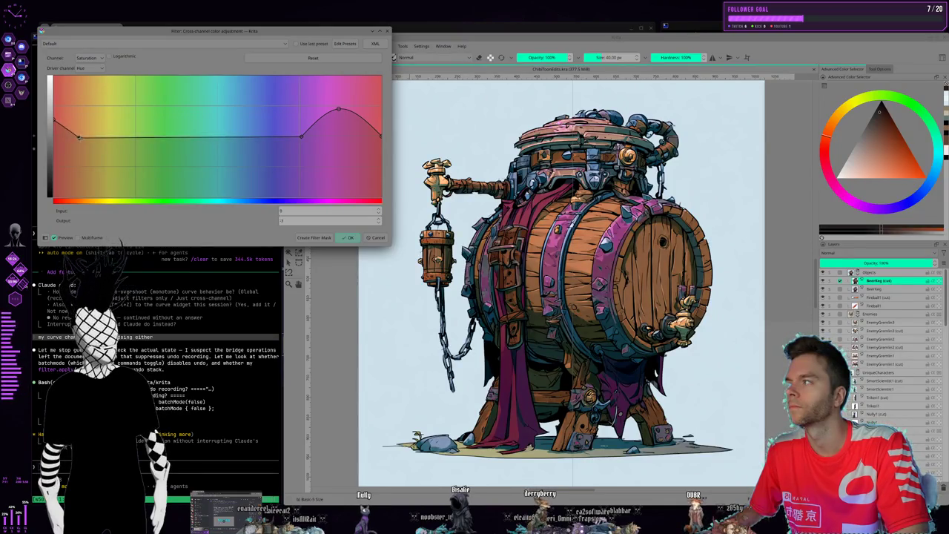
mouse_move(79, 135)
mouse_down()
mouse_move(81, 147)
mouse_move(86, 136)
mouse_up()
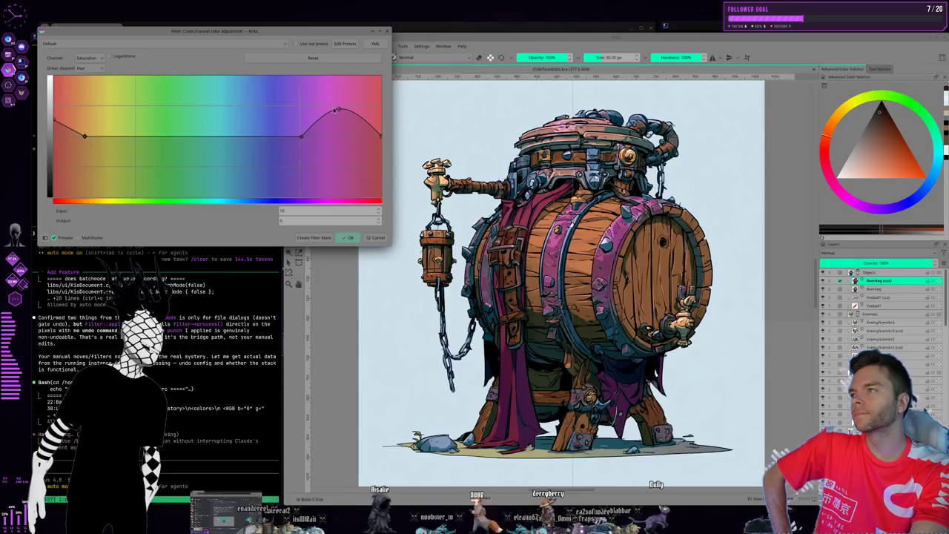
Shift, widen and re-height the magenta hump's points to tune the pink bands
mouse_move(336, 110)
mouse_down()
mouse_move(352, 110)
mouse_move(356, 95)
mouse_move(345, 134)
mouse_move(353, 112)
mouse_up()
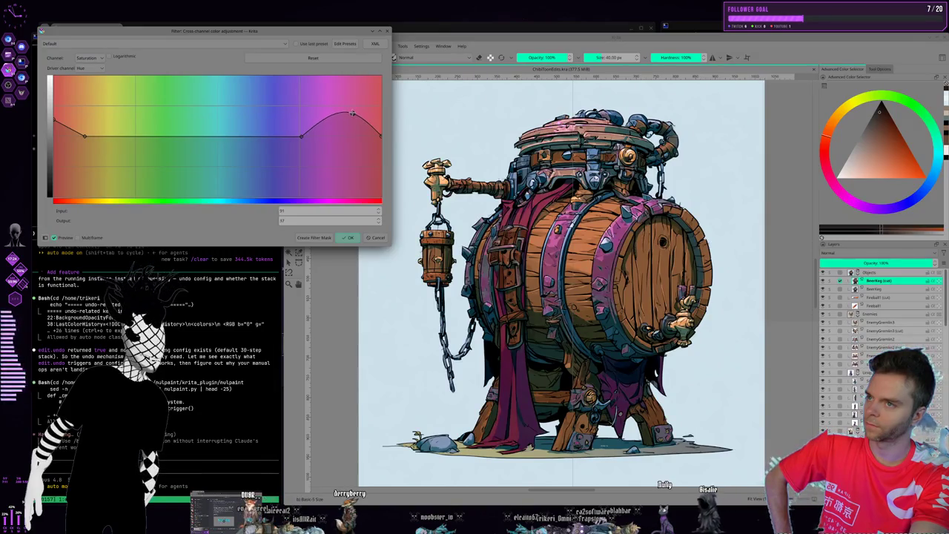
drag(356, 113, 373, 116)
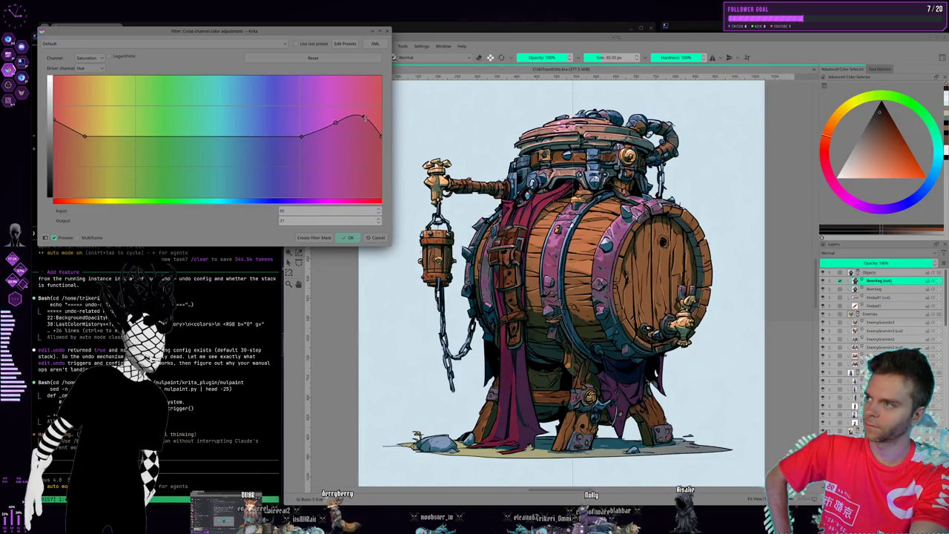
drag(364, 117, 374, 114)
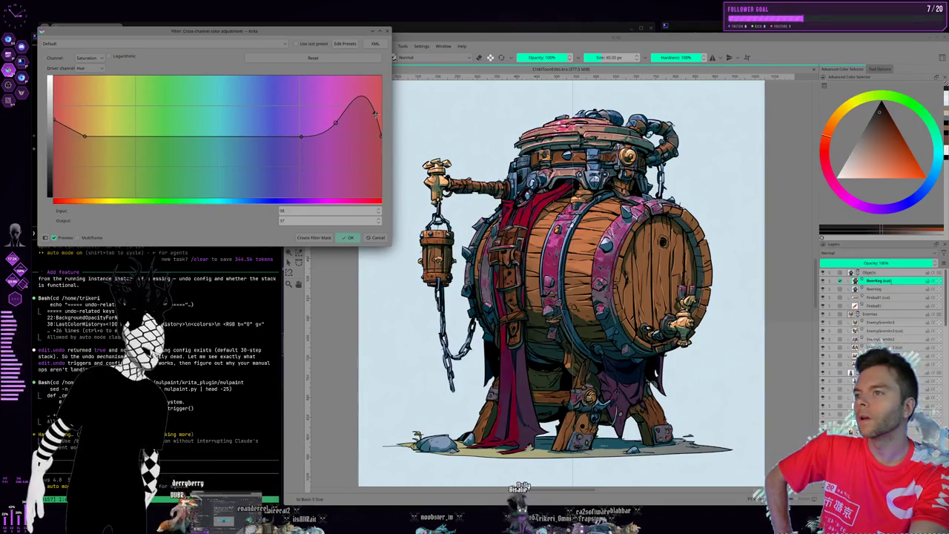
drag(375, 113, 354, 121)
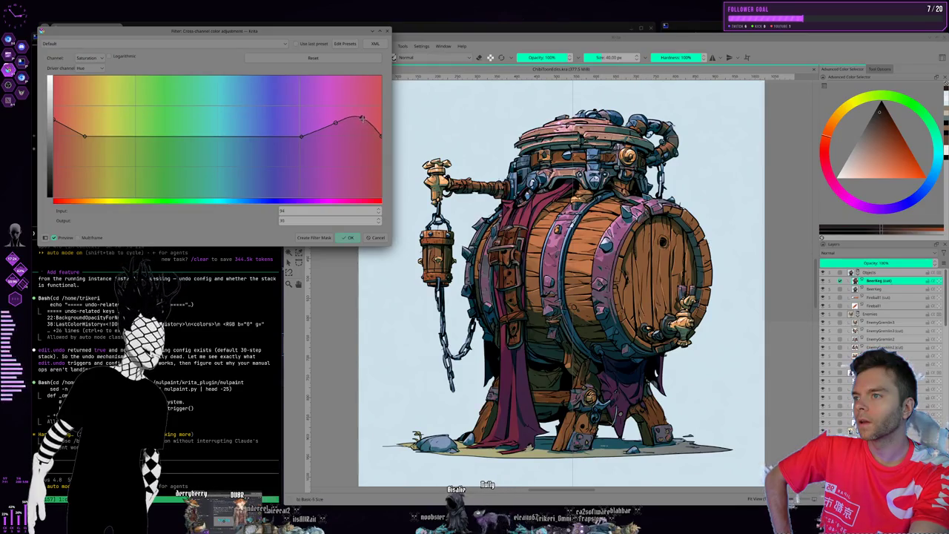
drag(358, 120, 336, 107)
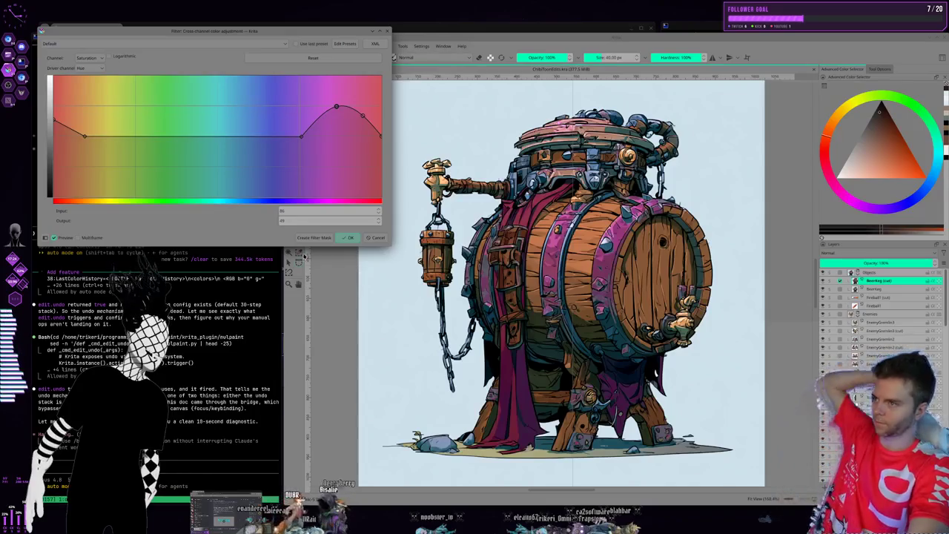
Keep the adjustment as a filter mask on the Brewing (cut) layer, then start a note to the agent
click(313, 238)
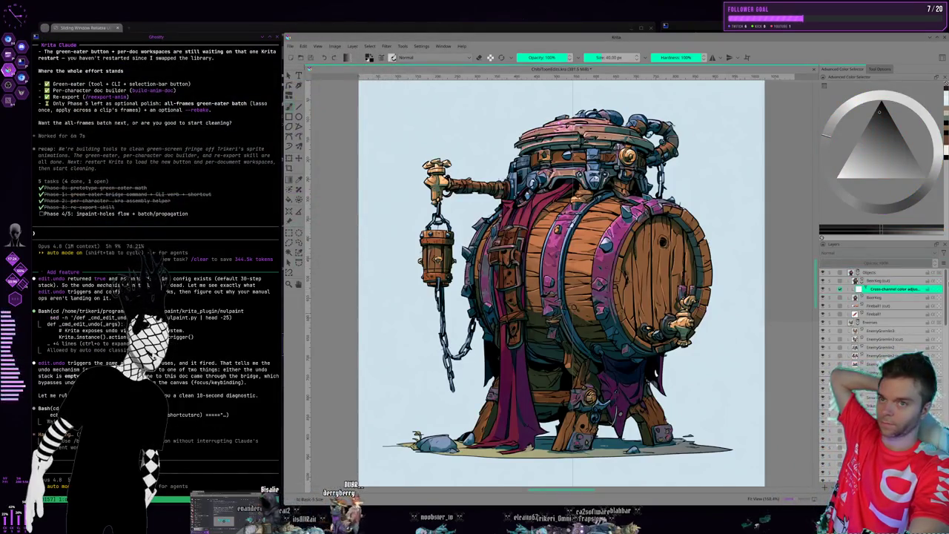
click(880, 281)
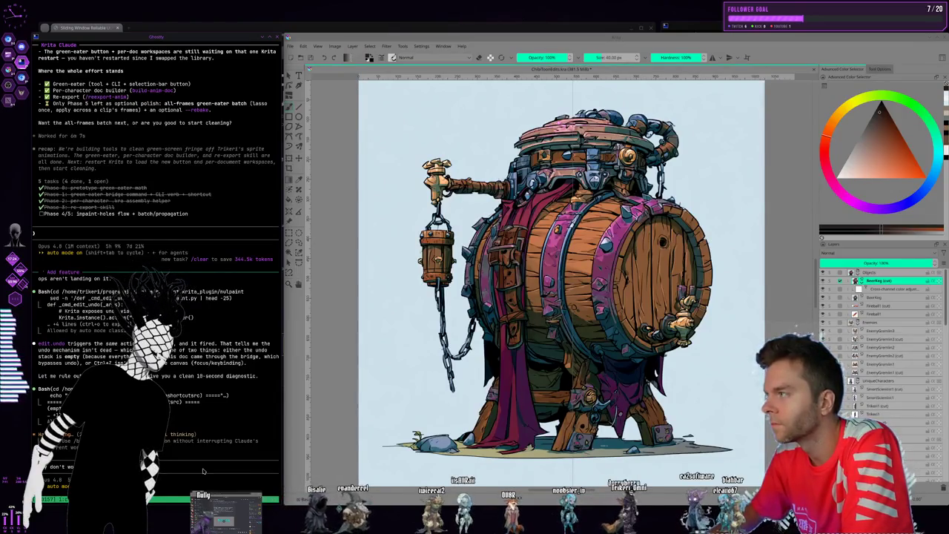
text(if you hav)
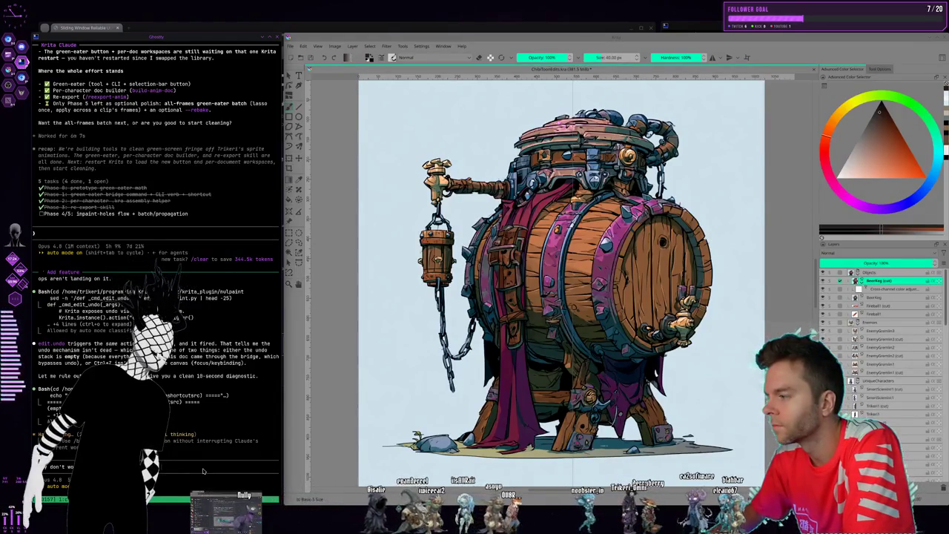
text(en't)
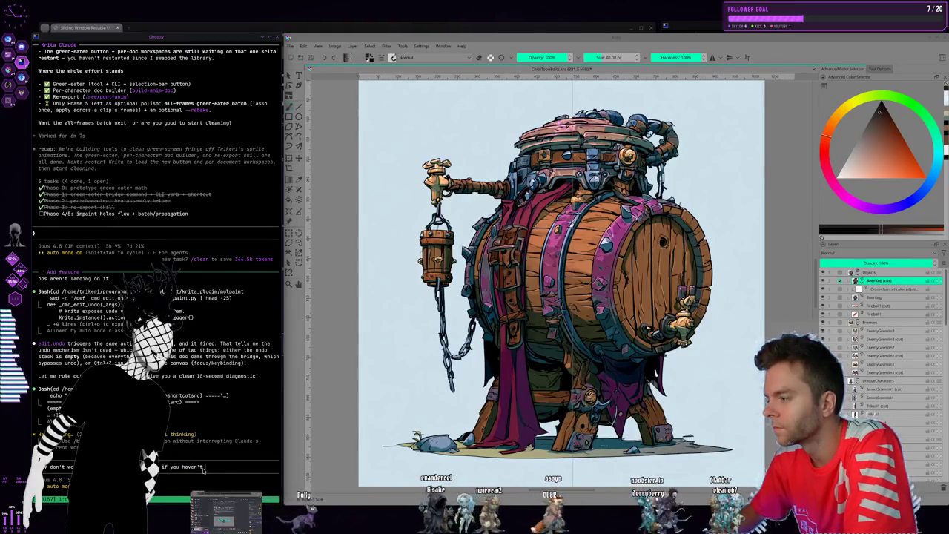
text( changed it already i)
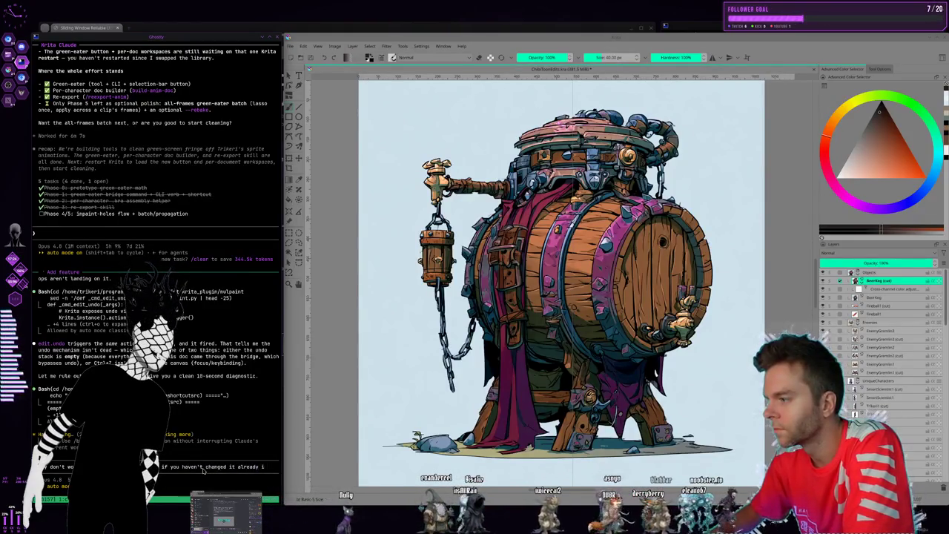
text(t)
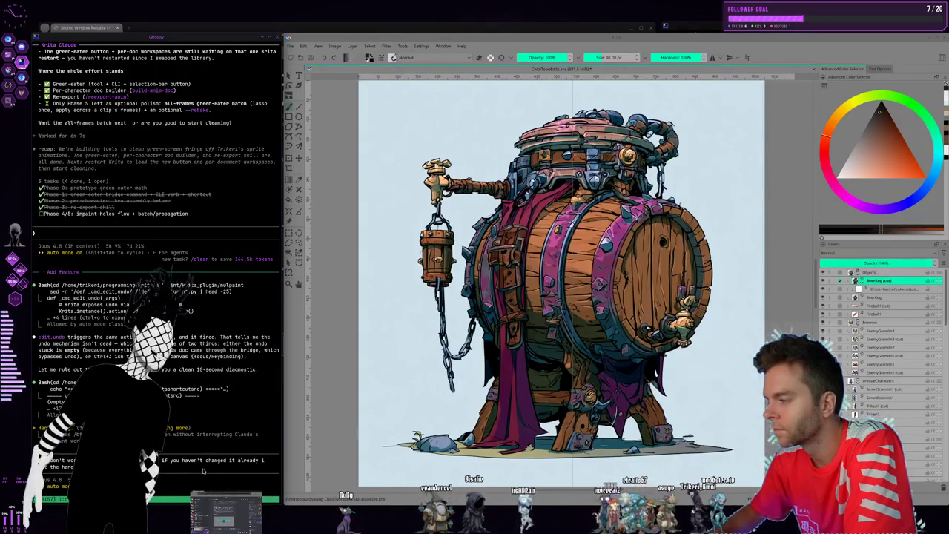
Send the pending message, then paint a test stroke on the barrel and undo it
key(Return)
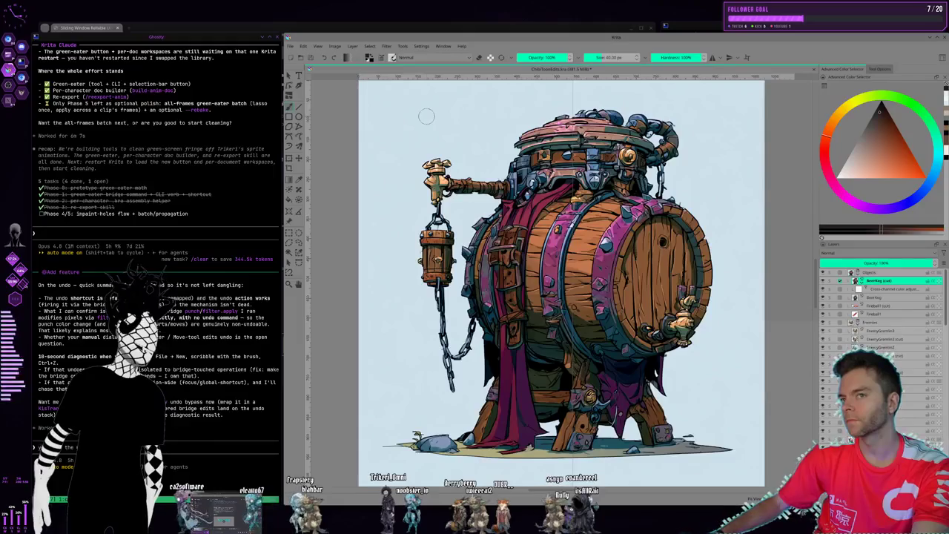
drag(424, 115, 386, 134)
key(ctrl+z)
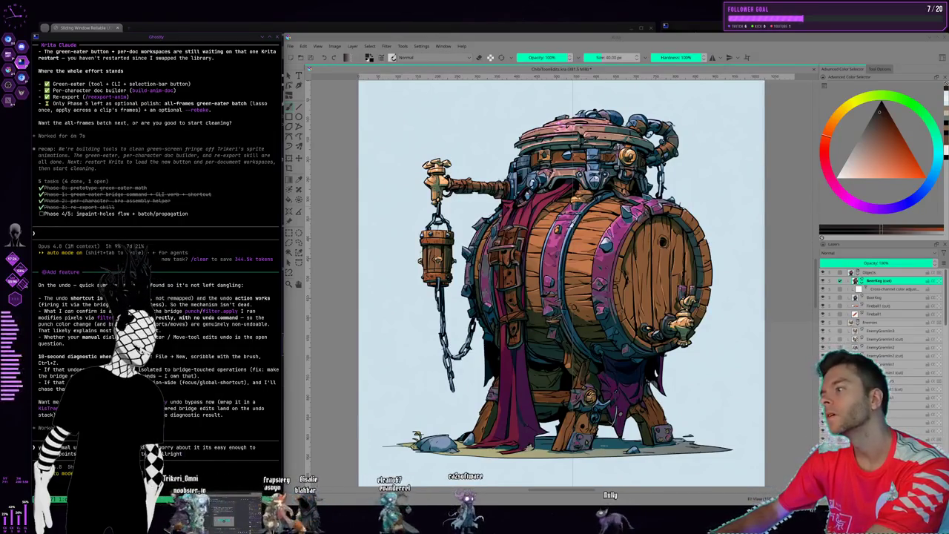
Tell the coding agent to run nulpaint on every cut in the section
text( run the nul)
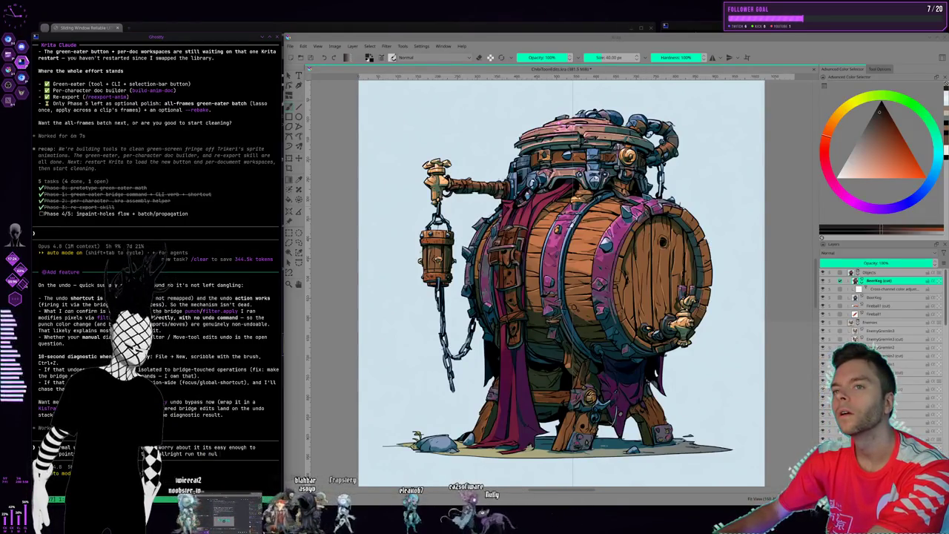
text( pain)
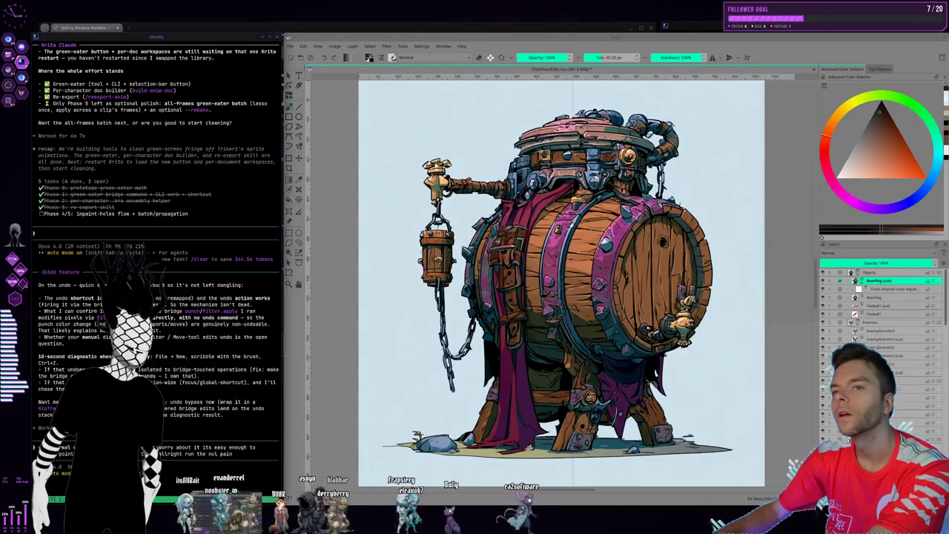
text(t on every cu)
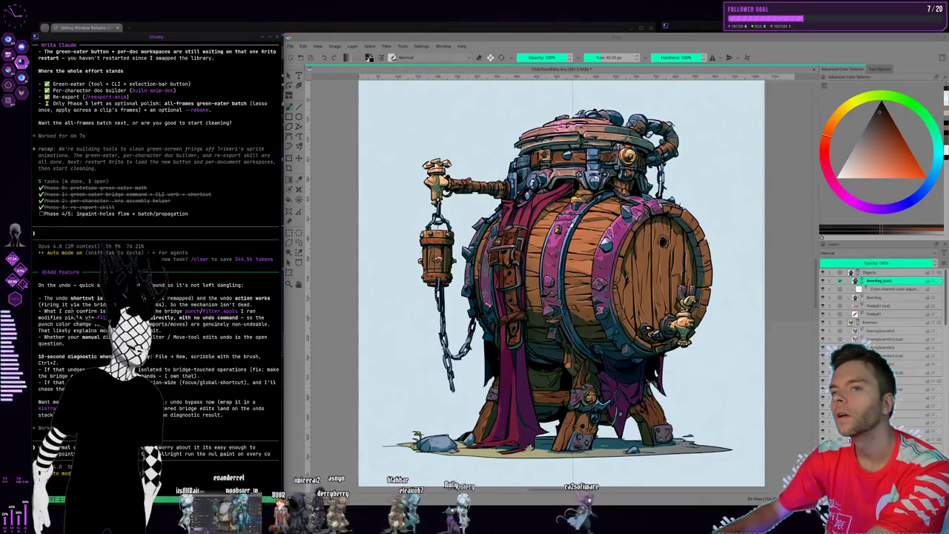
text(t in the section of a)
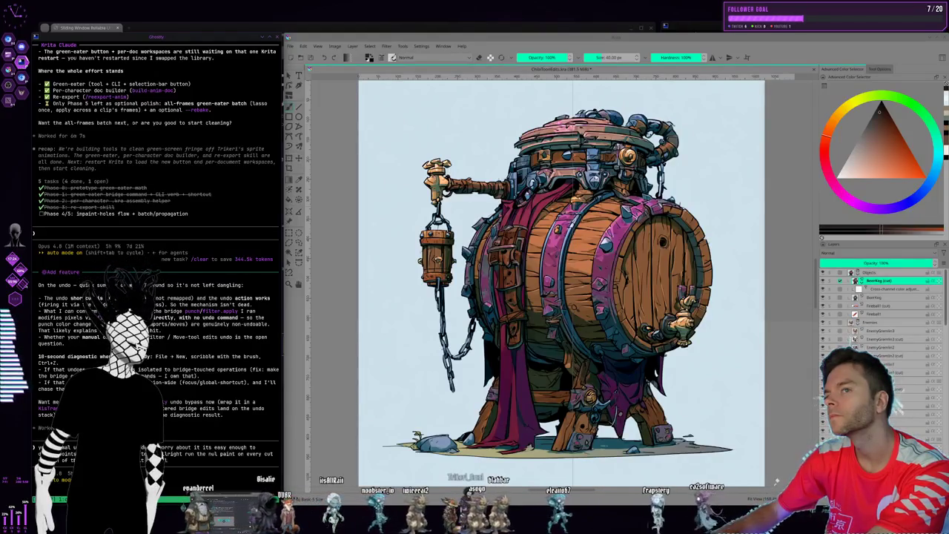
text(like cut nu)
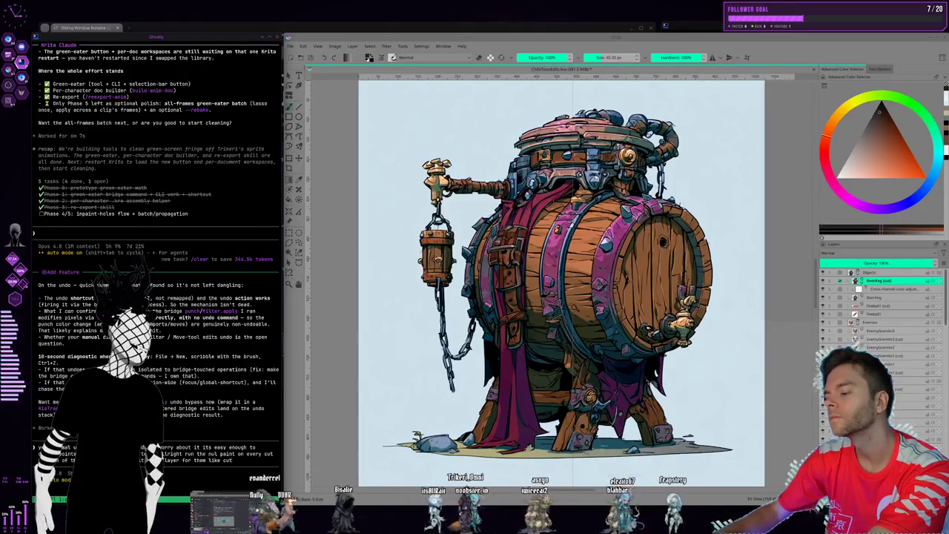
text(lpaint)
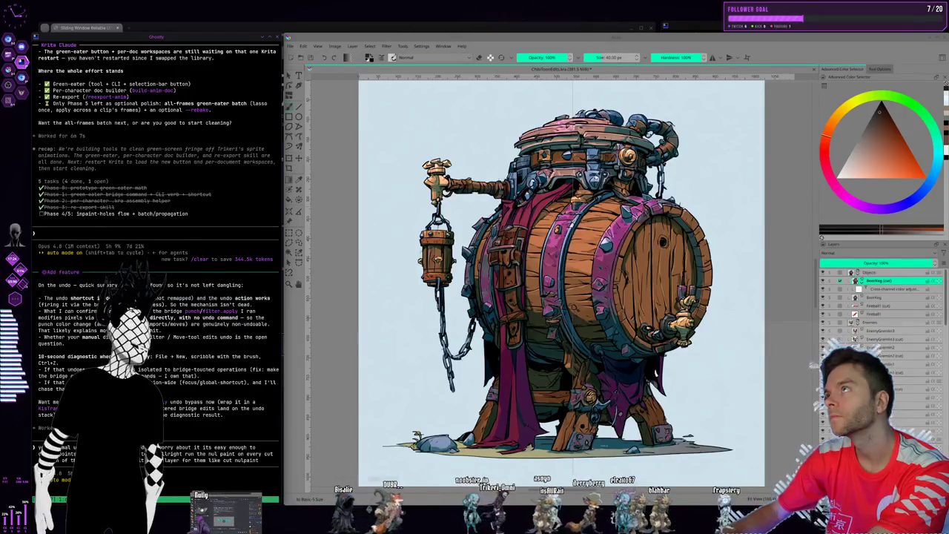
key(Return)
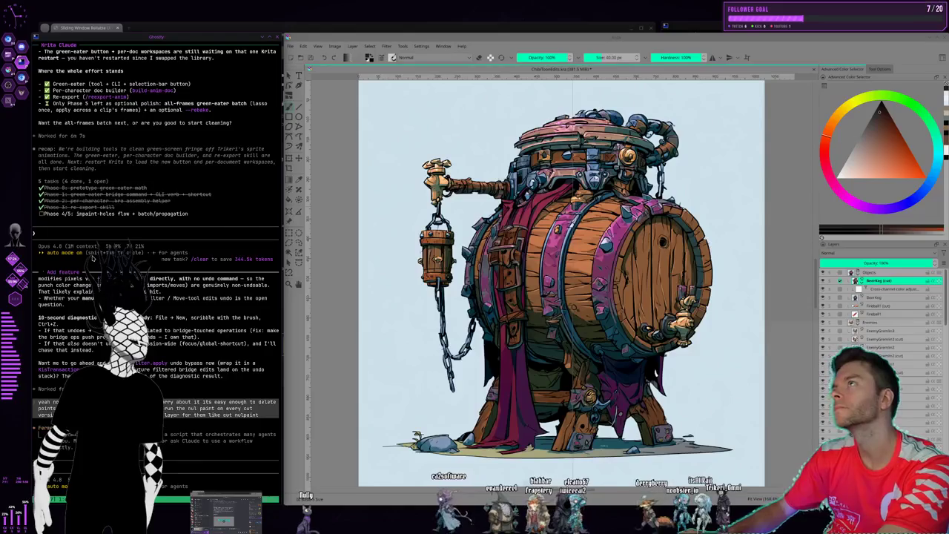
Draft a request to run a new process that mass-adjusts the character
text(make a new project for the Magi)
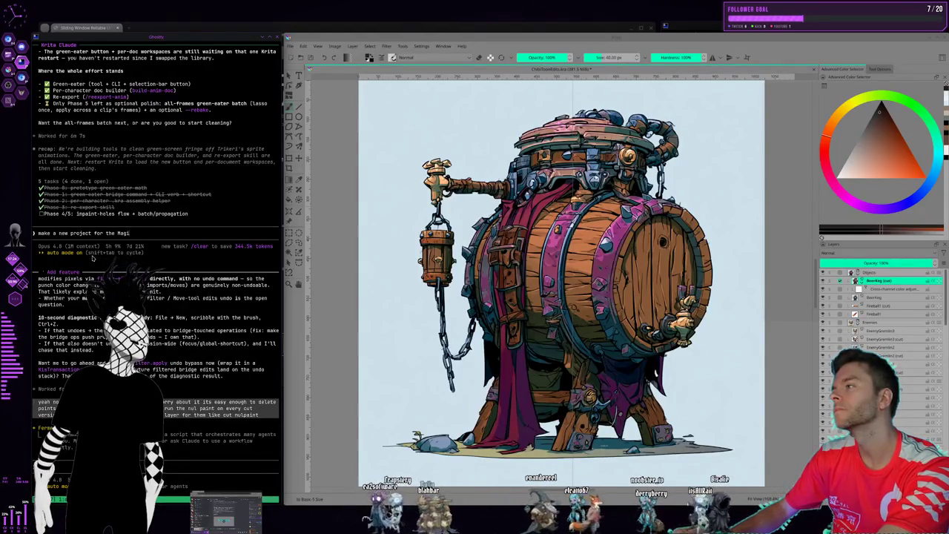
text(charac)
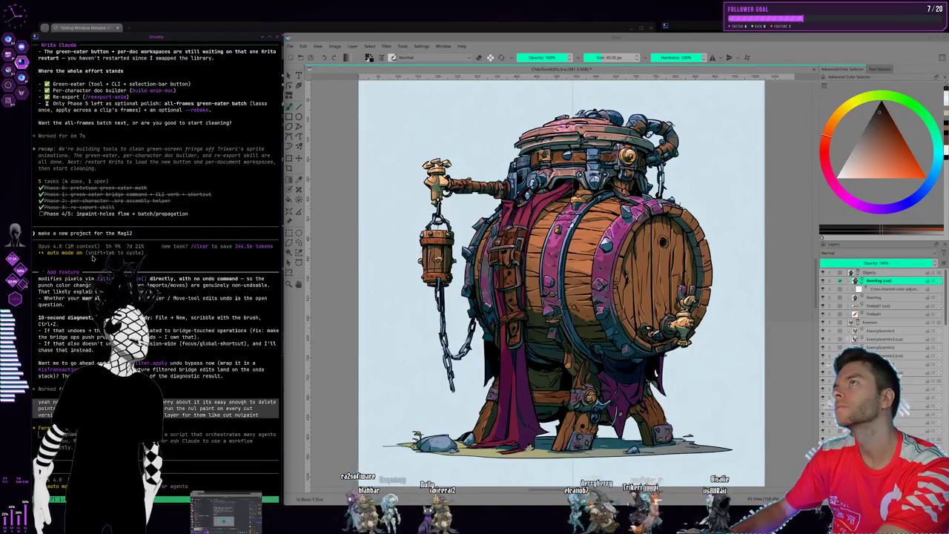
text(ter, we're going to try and run a new process on him to mass adjust his charc)
key(BackSpace)
text(act)
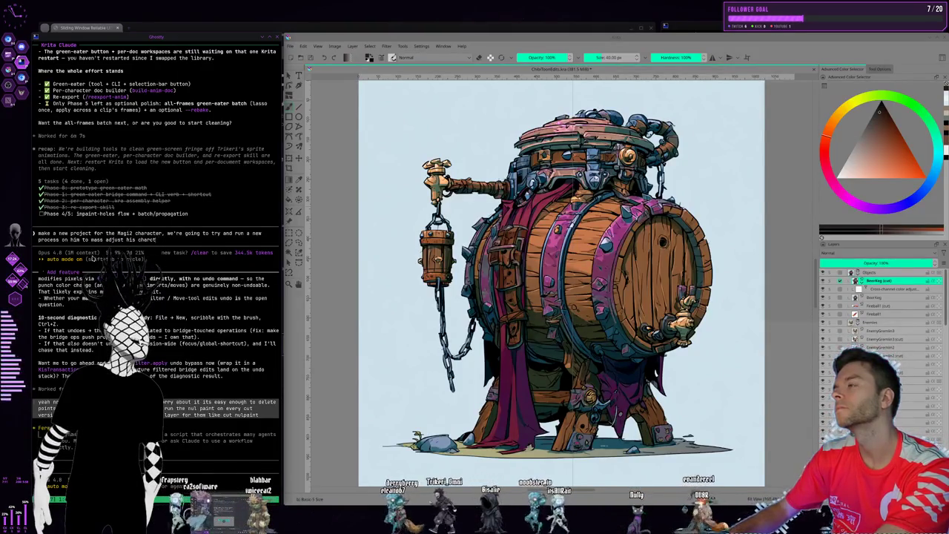
text(er, we're going to try and run a new process on him to mass adjust his charact)
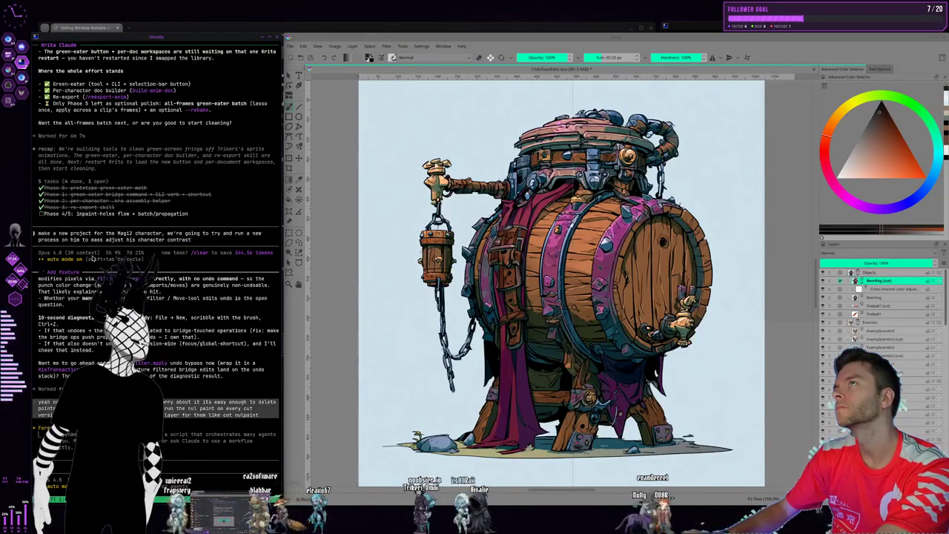
text(er contrast for every ani)
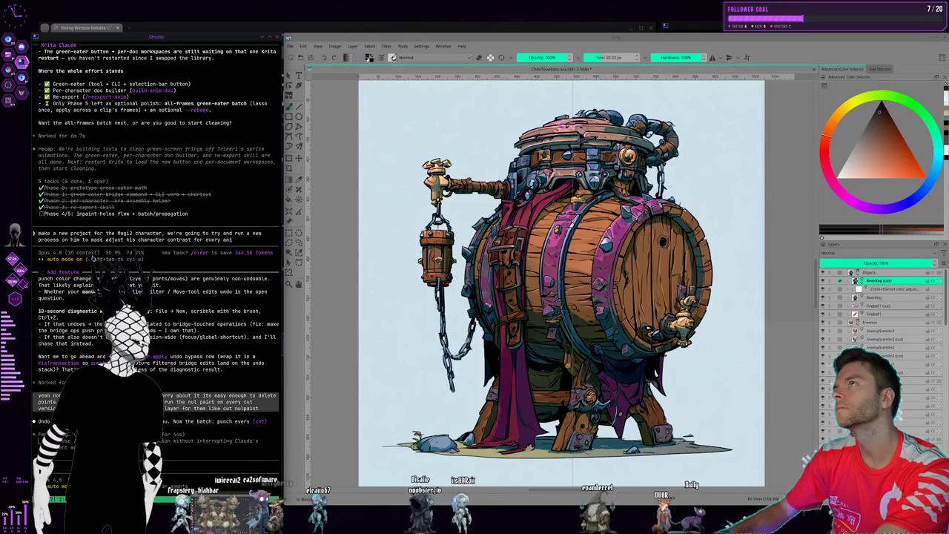
text(mation frame, )
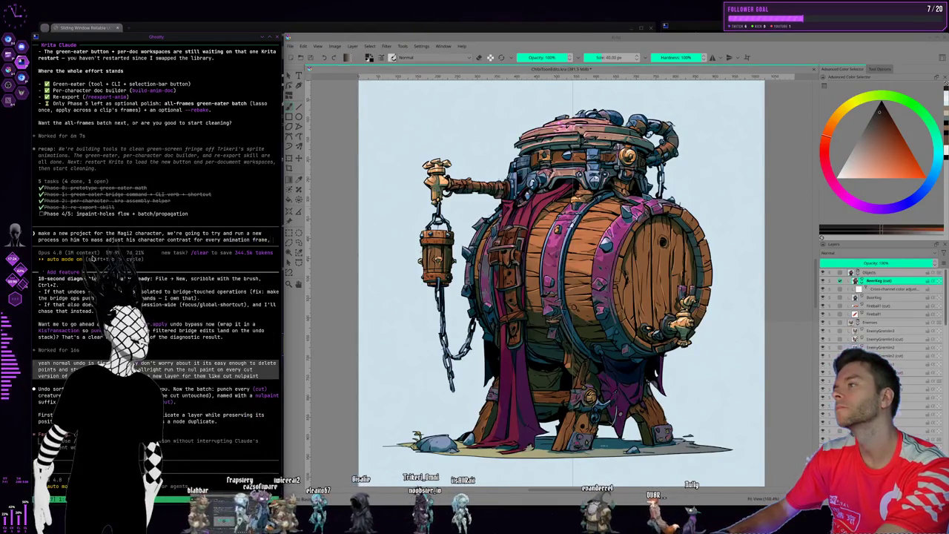
text(im app)
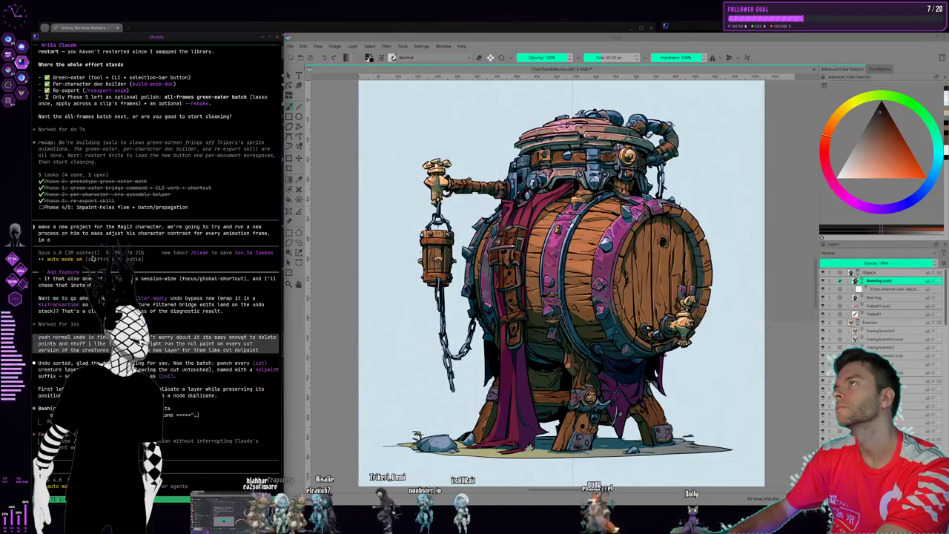
text(lying these filters to the character)
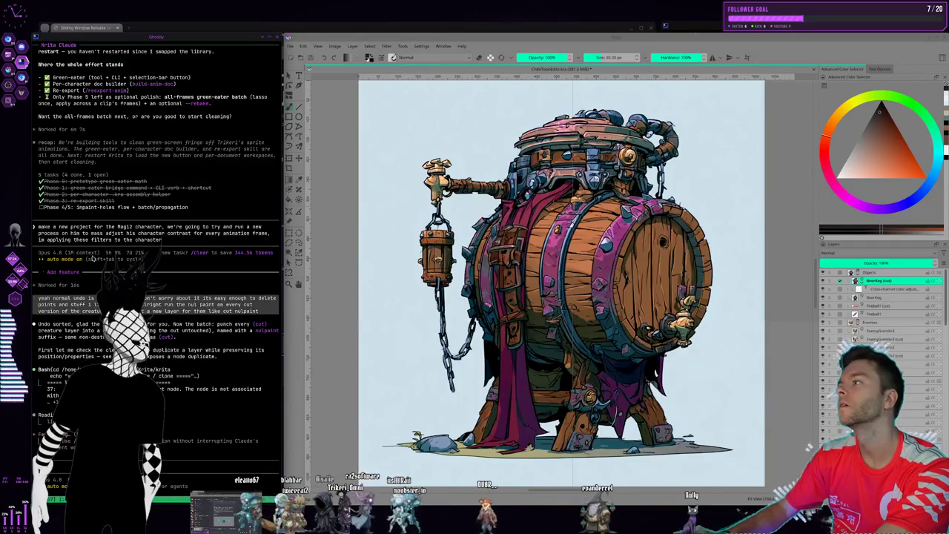
text(s in the base images now but was too)
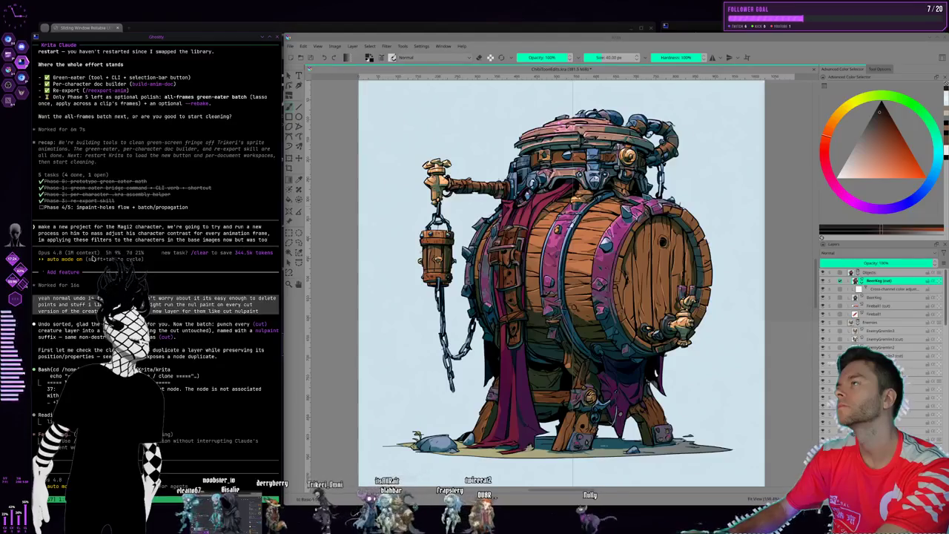
text( late for him, it will be a good test of the export tool too)
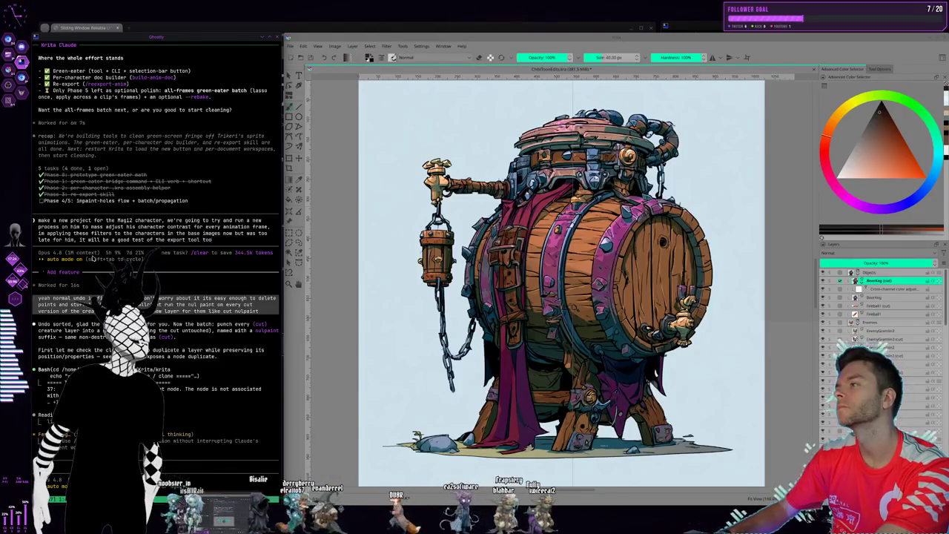
key(ctrl+alt+Right)
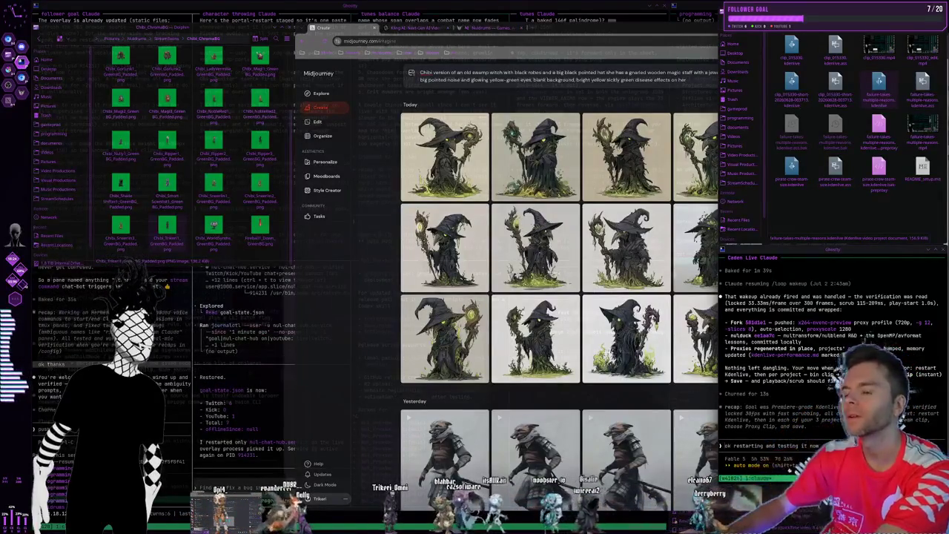
Finish the Claude request, paste the project file's copied location, and send it
text(ou do that operati)
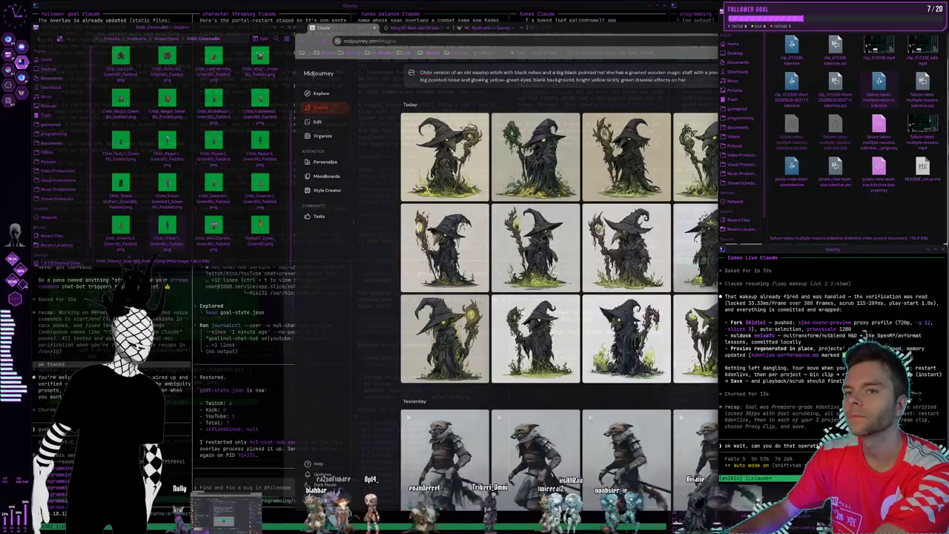
text(wahatever)
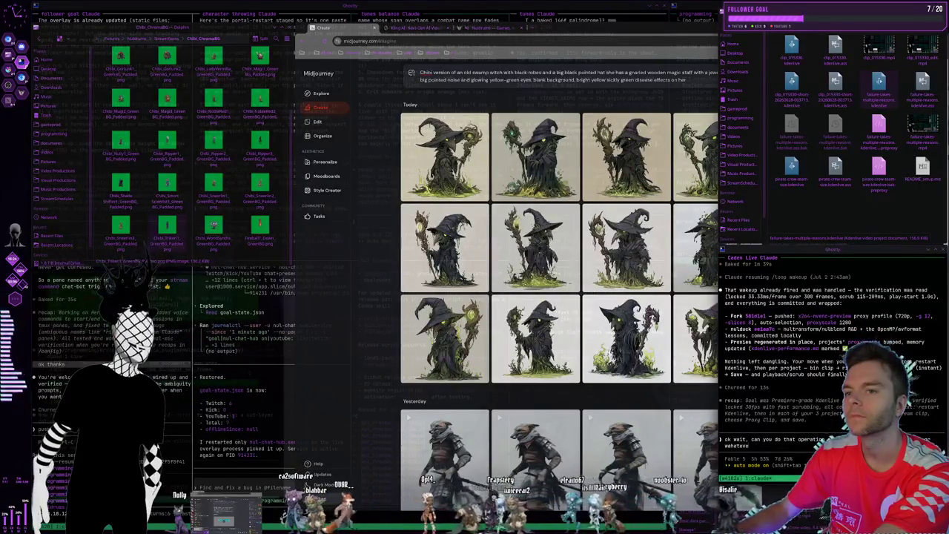
text( saving for the)
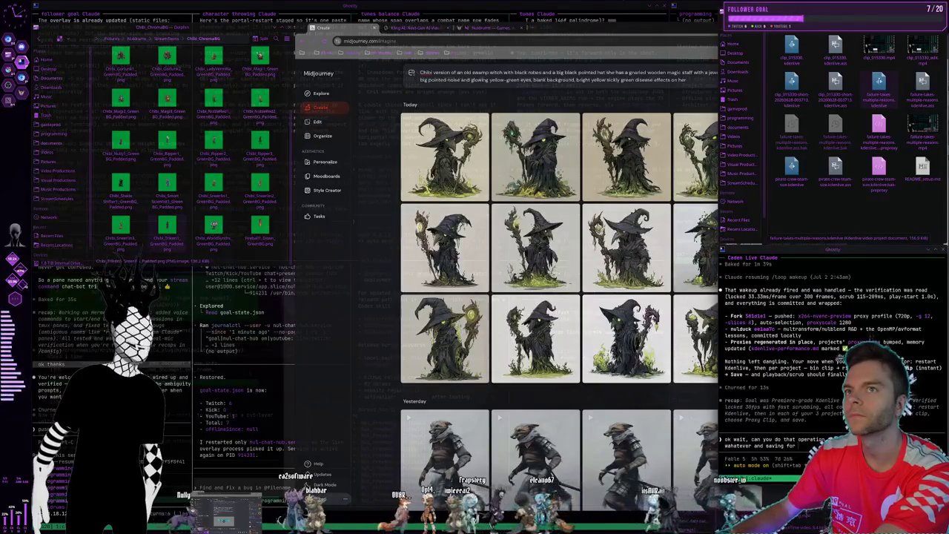
right_click(880, 82)
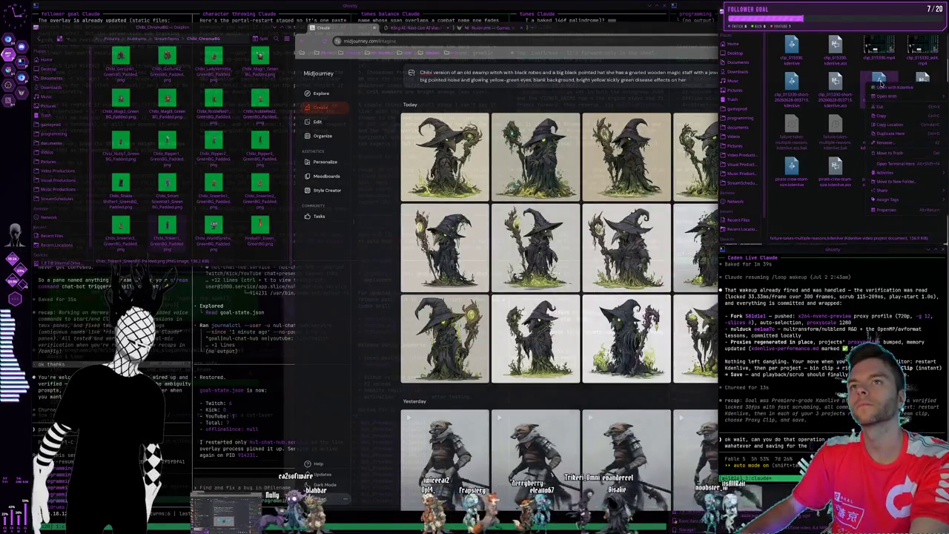
click(894, 125)
key(ctrl+shift+v)
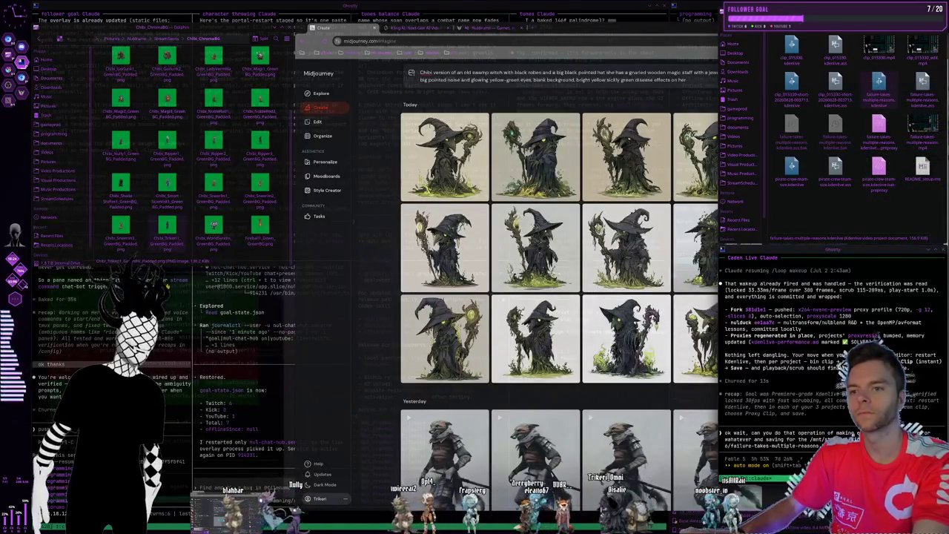
key(Return)
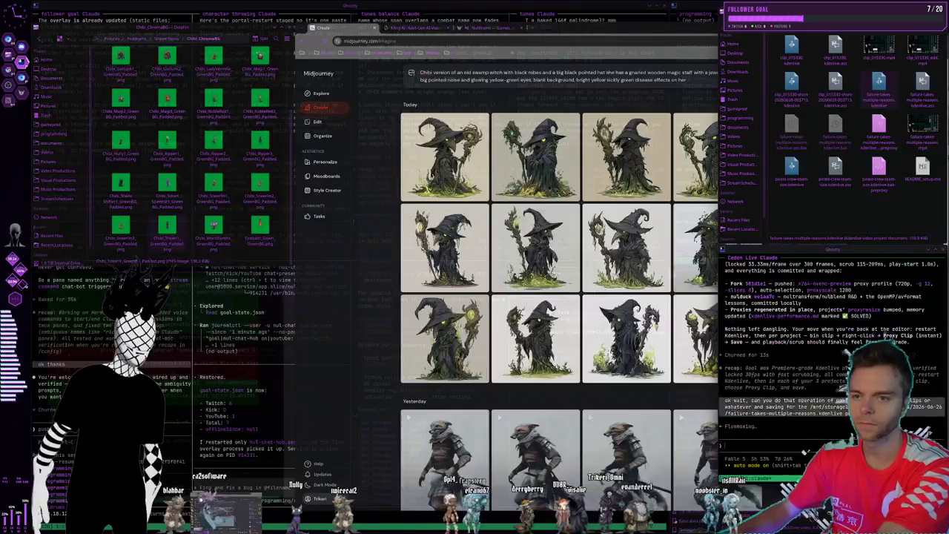
key(super+Right)
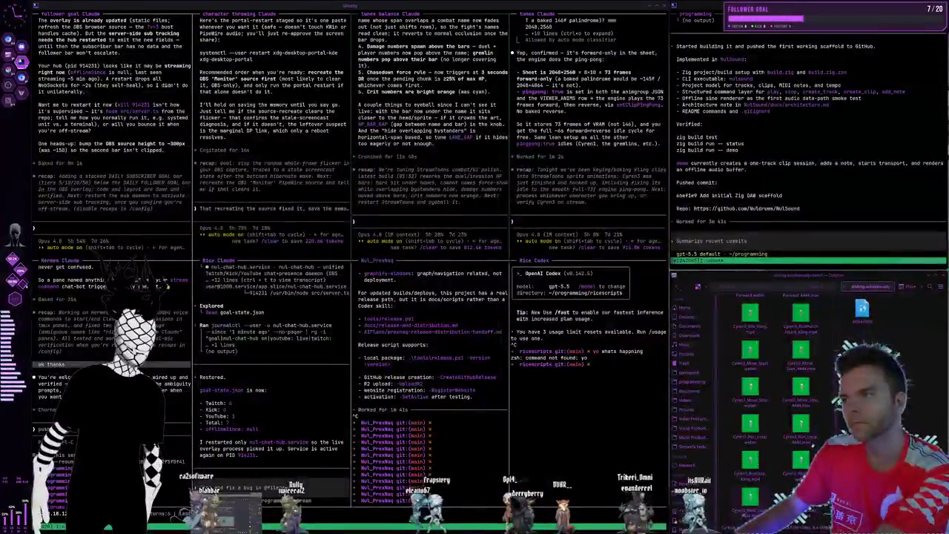
Move to the Krita desktop showing the Magi2 chibi wizard on a transparent canvas
key(super+Right)
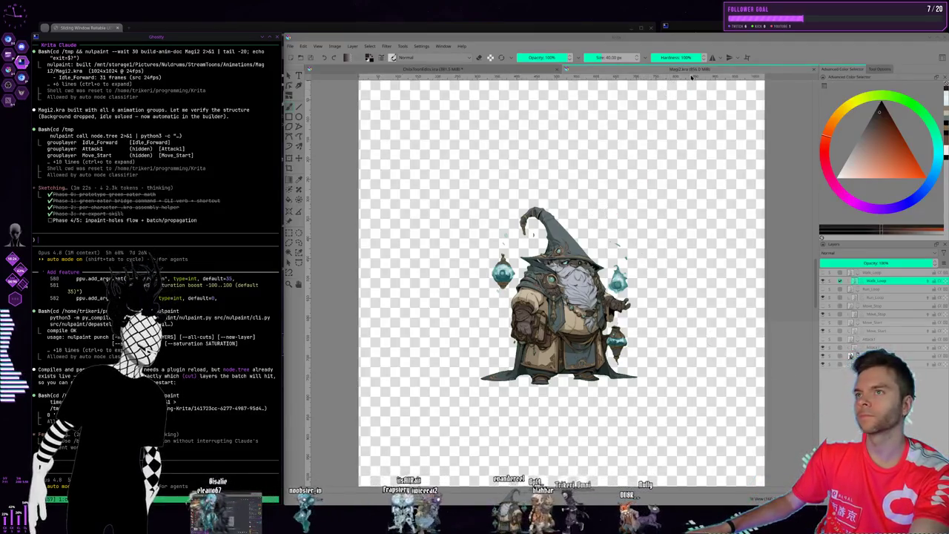
Bring the ChibiToonEdits.kra barrel character tab to the front in Krita
click(489, 71)
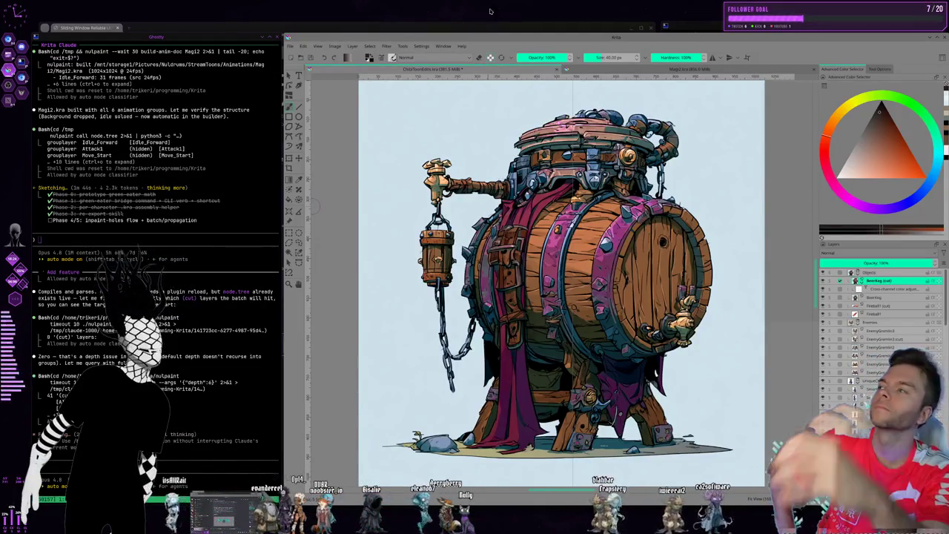
Open the recent barrel drawing with the hanging lantern and tap, then dismiss the Help menu
click(649, 70)
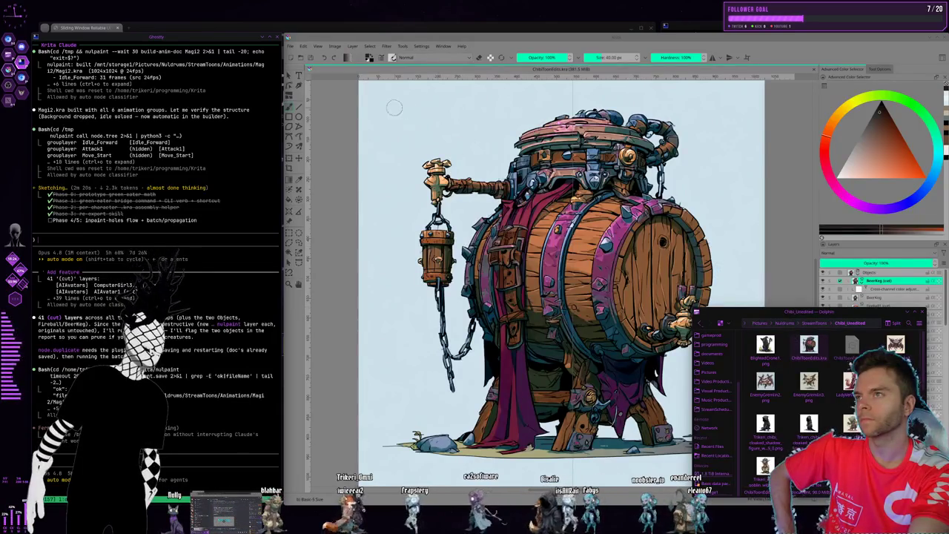
click(291, 46)
mouse_move(309, 74)
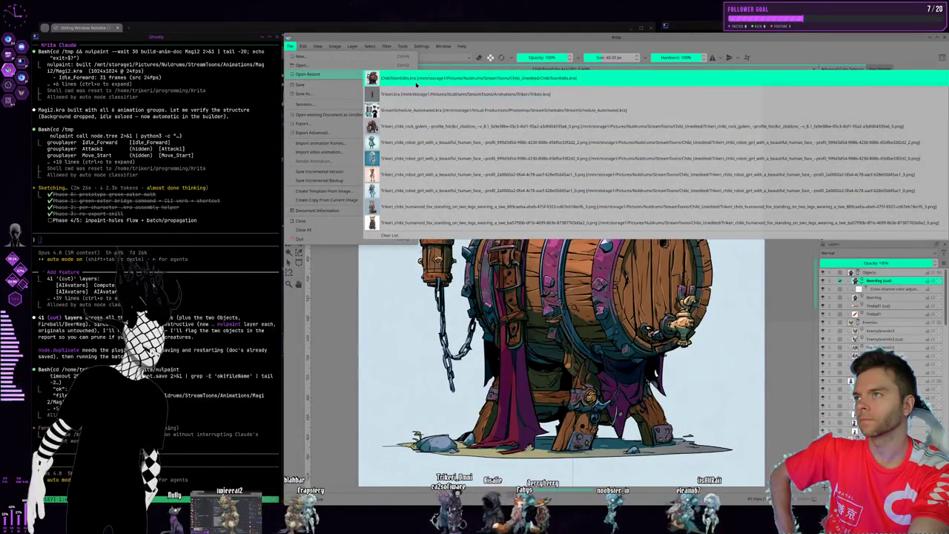
click(410, 92)
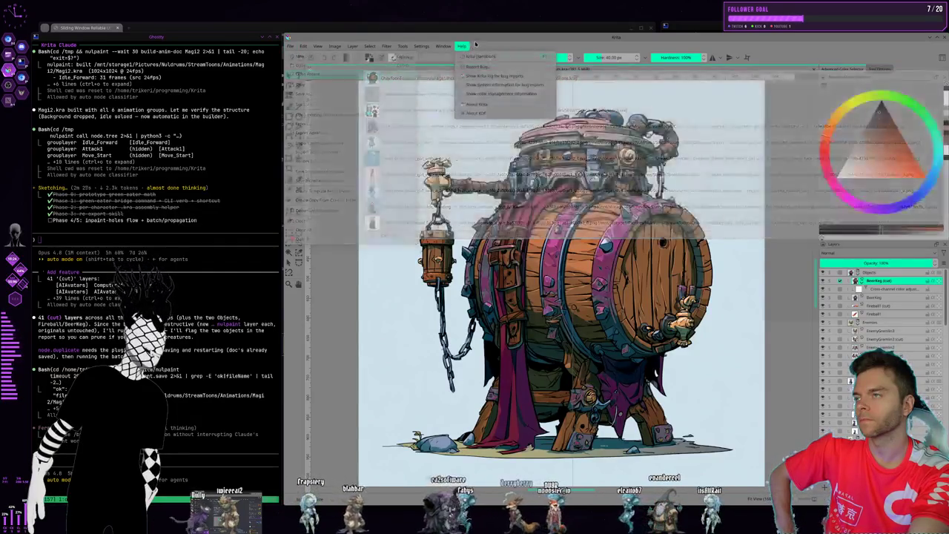
click(462, 46)
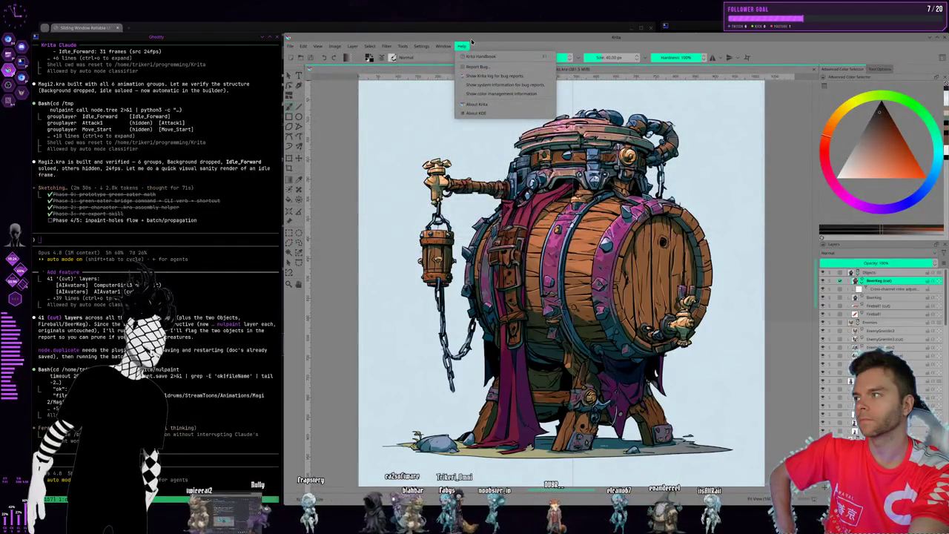
click(179, 231)
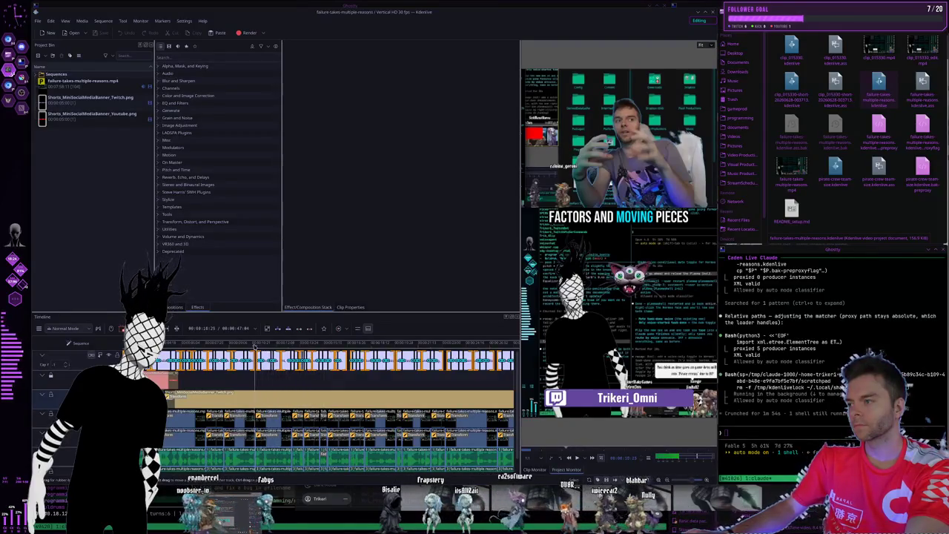
Scrub the Kdenlive timeline to preview captions through 'THERE'S NEVER ONE REASON'
click(181, 345)
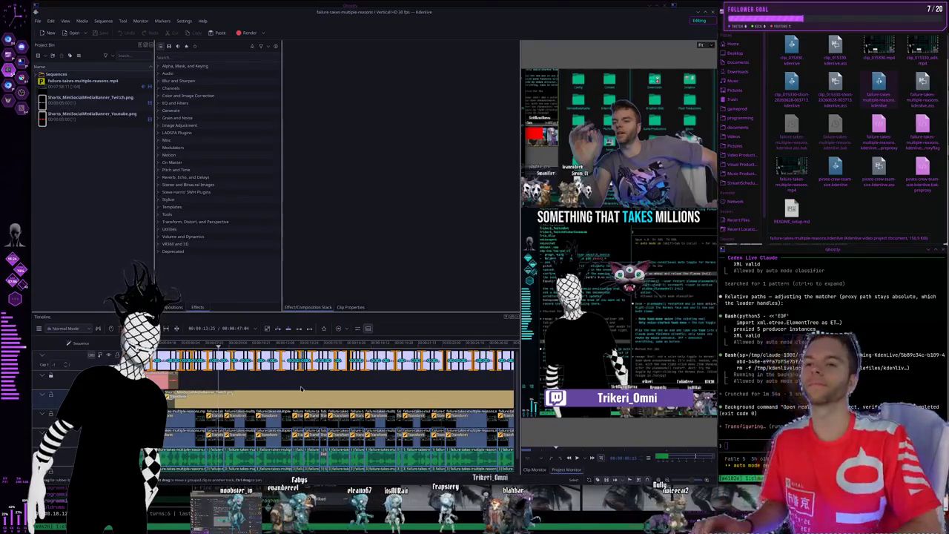
click(281, 345)
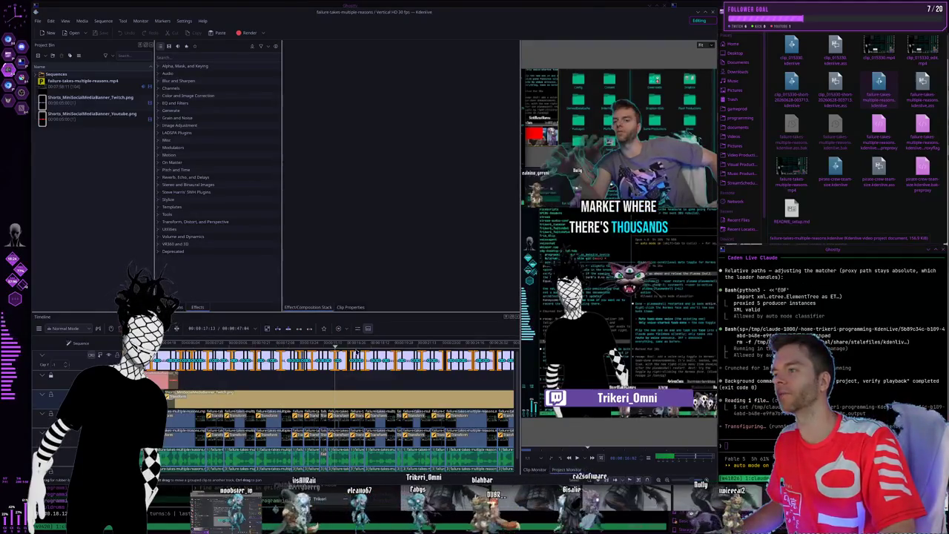
mouse_move(381, 346)
mouse_down()
mouse_move(424, 345)
mouse_move(211, 347)
mouse_up()
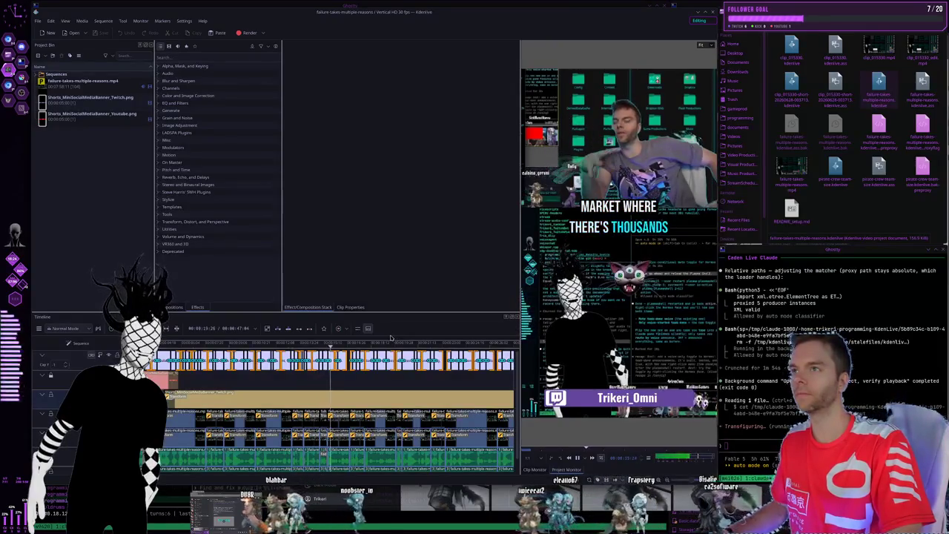
click(445, 342)
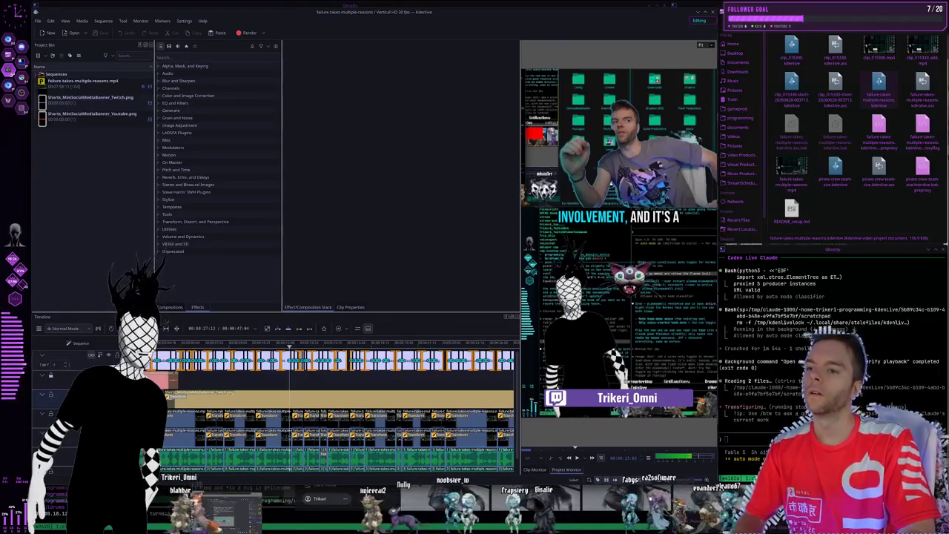
Shrink and restore the window while checking the 'MILLIONS' and 'THOUSANDS' captions, then switch to workspace 2
drag(718, 475, 616, 339)
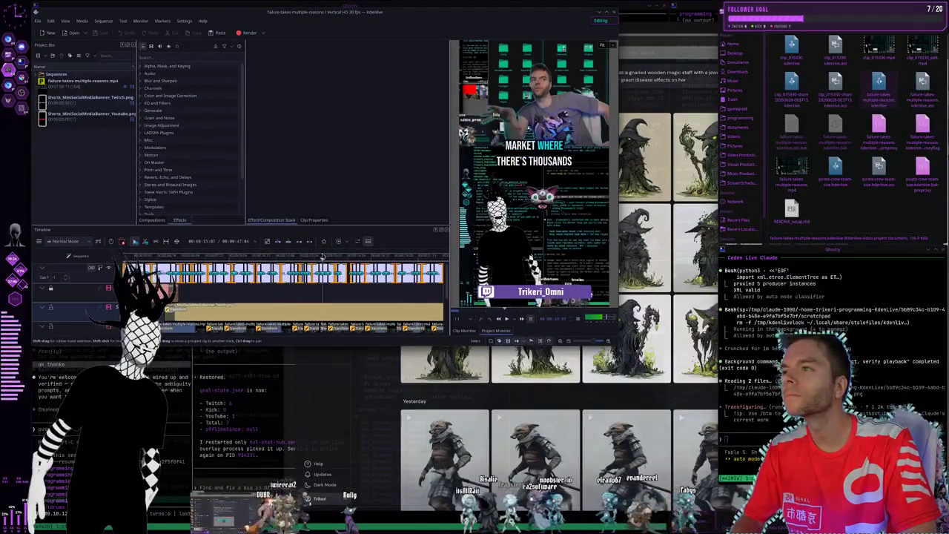
click(224, 256)
click(223, 257)
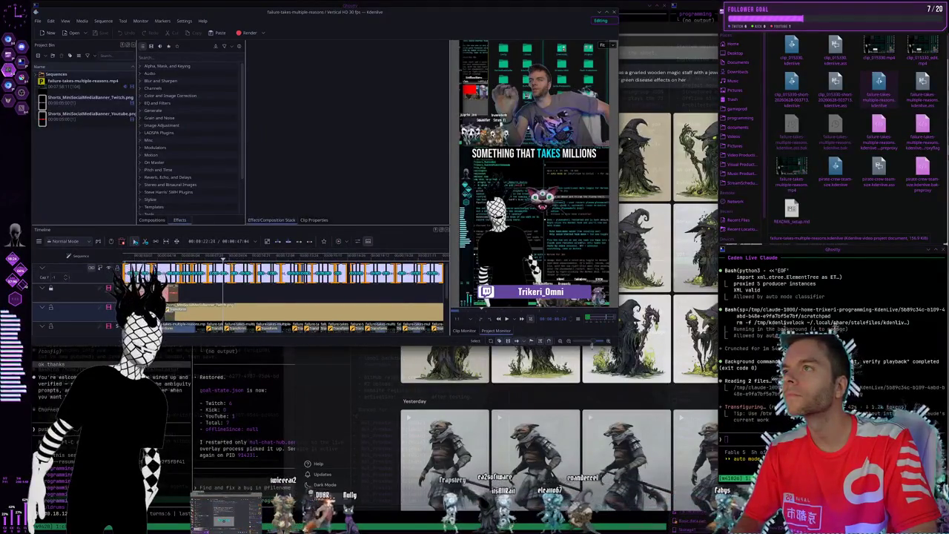
drag(619, 346, 694, 469)
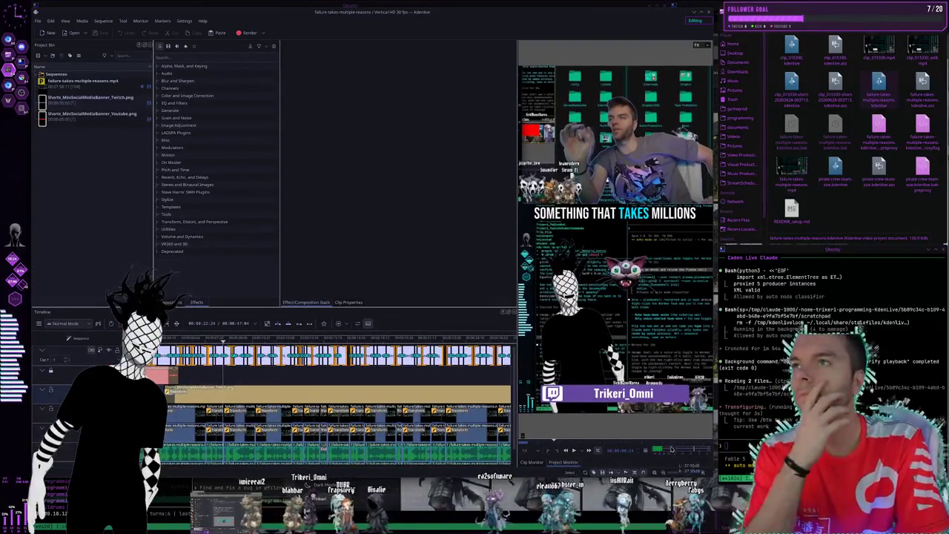
click(327, 342)
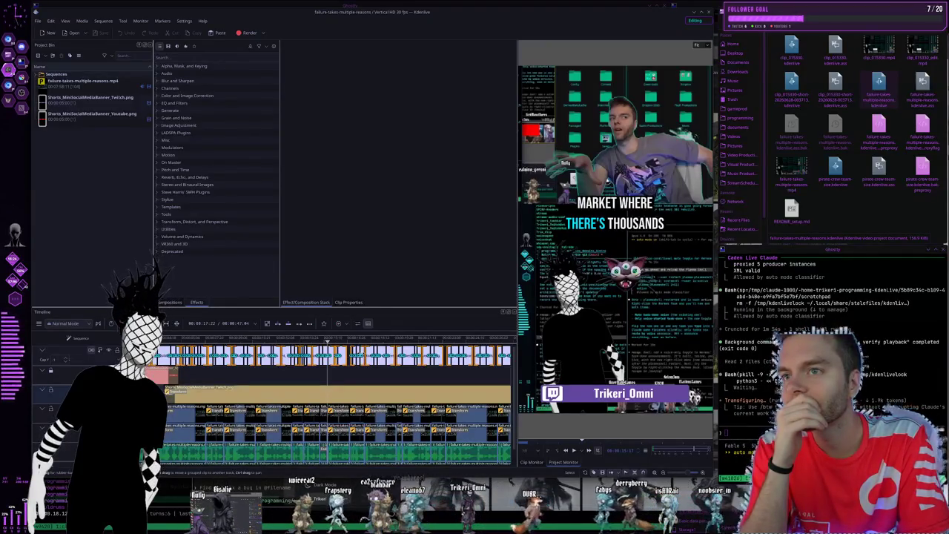
key(super+2)
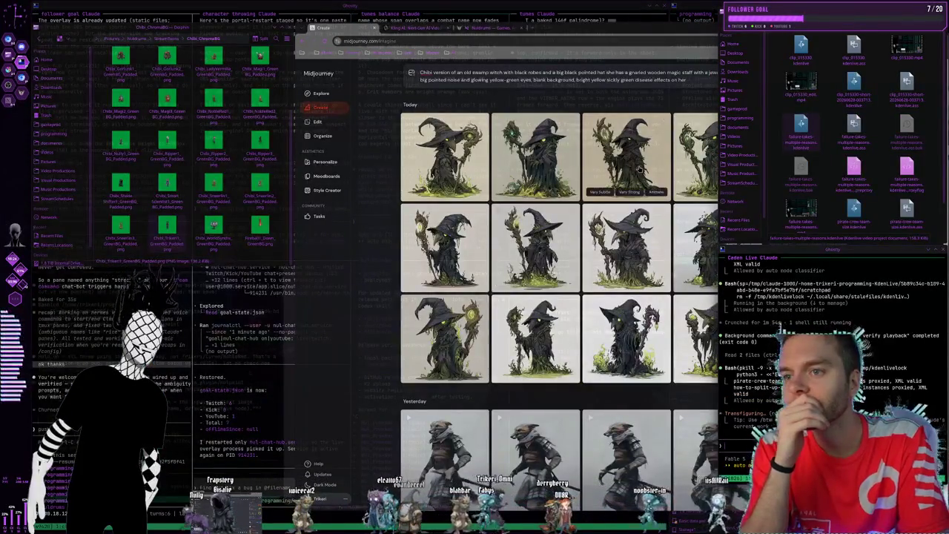
mouse_move(535, 157)
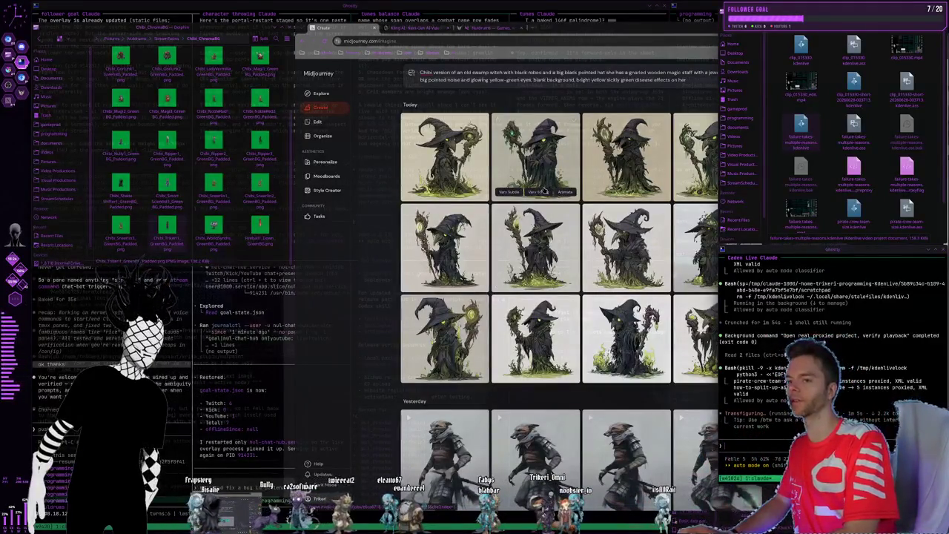
Bring the terminal grid forward and start a message in the Codex pane's prompt
key(alt+Tab)
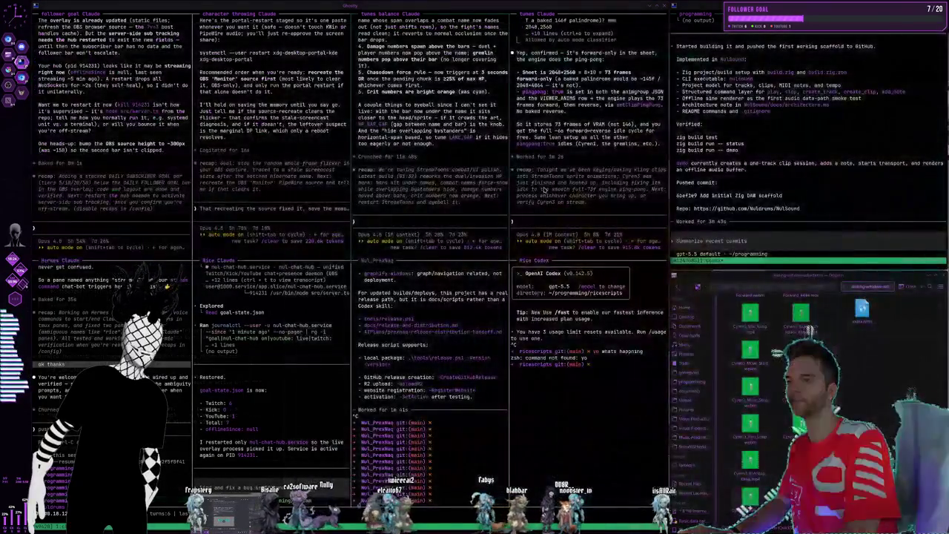
click(772, 168)
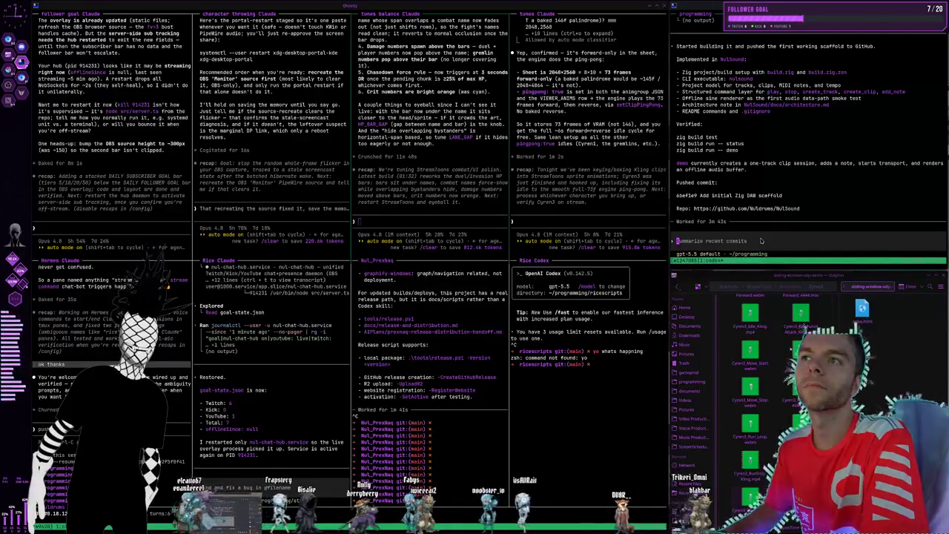
text(c)
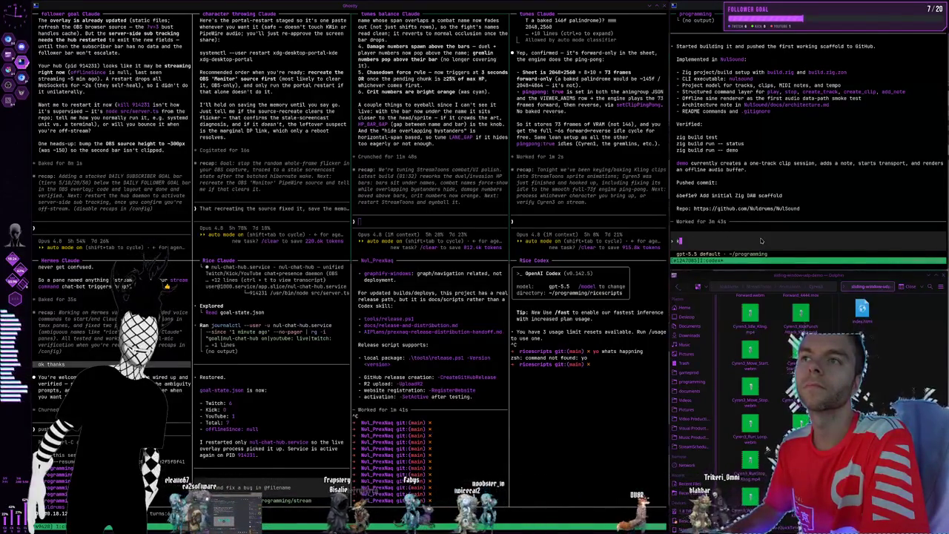
text( going next)
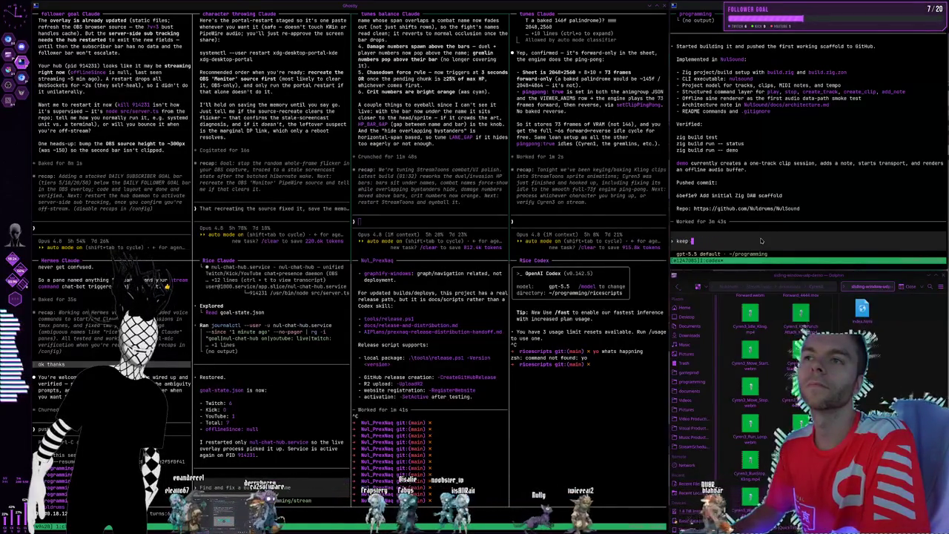
text(ok leave memory)
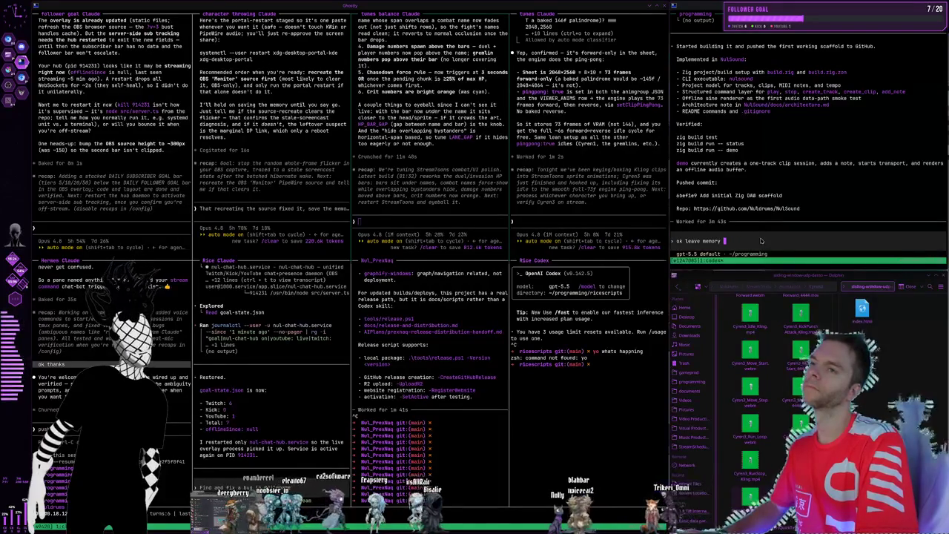
Send Codex 'ok leave any memories for another codex agent', then switch to workspace 2
key(BackSpace)
key(BackSpace)
key(BackSpace)
text(any memories for another codex agent)
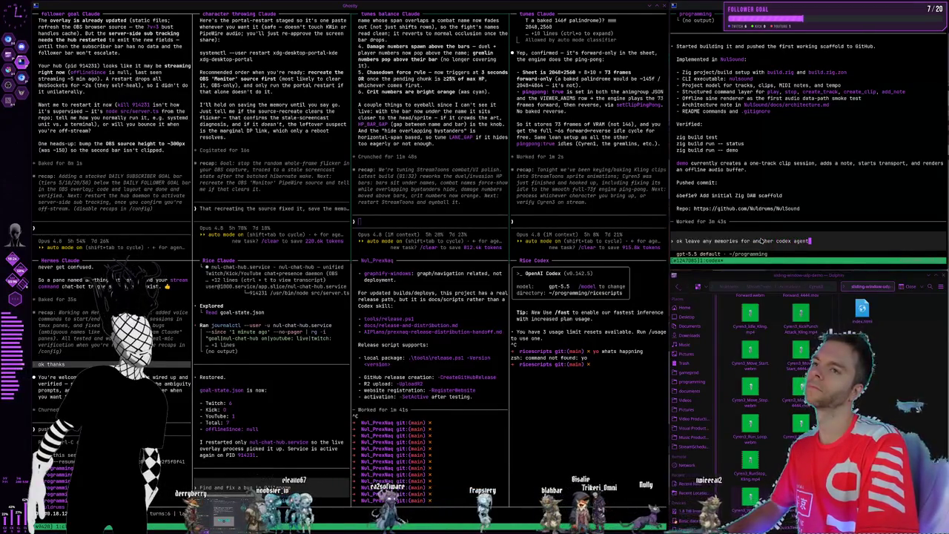
key(Return)
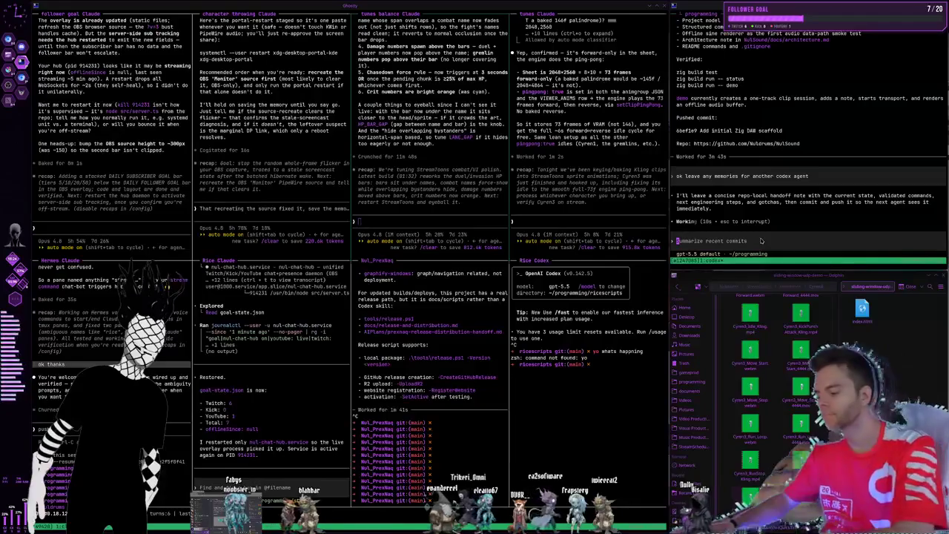
key(super+2)
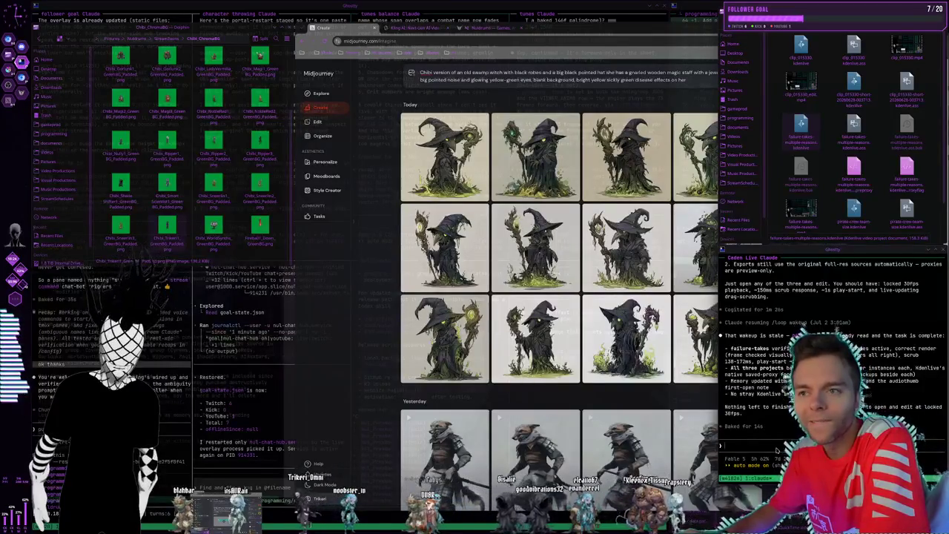
Draft the Claude reply beginning 'it looked a lot better'
text(it looked)
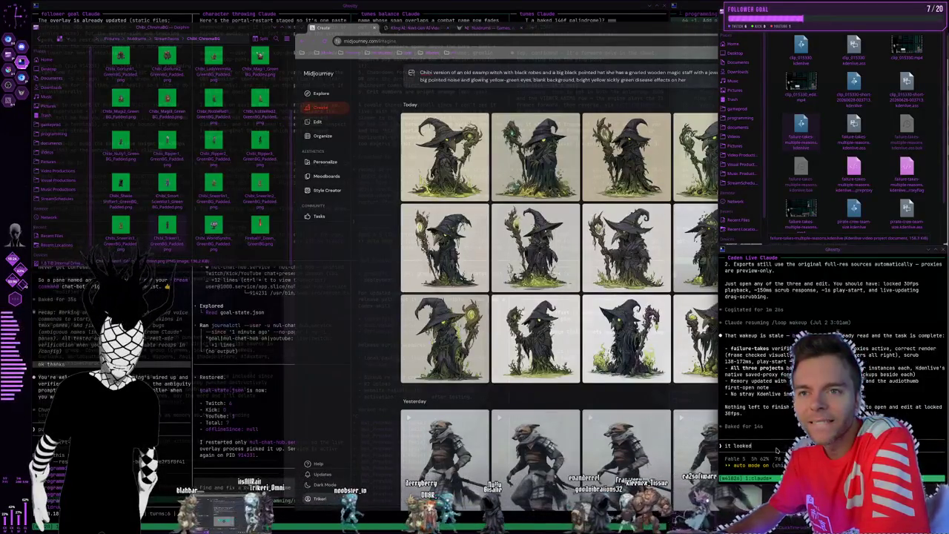
text( a lot bet)
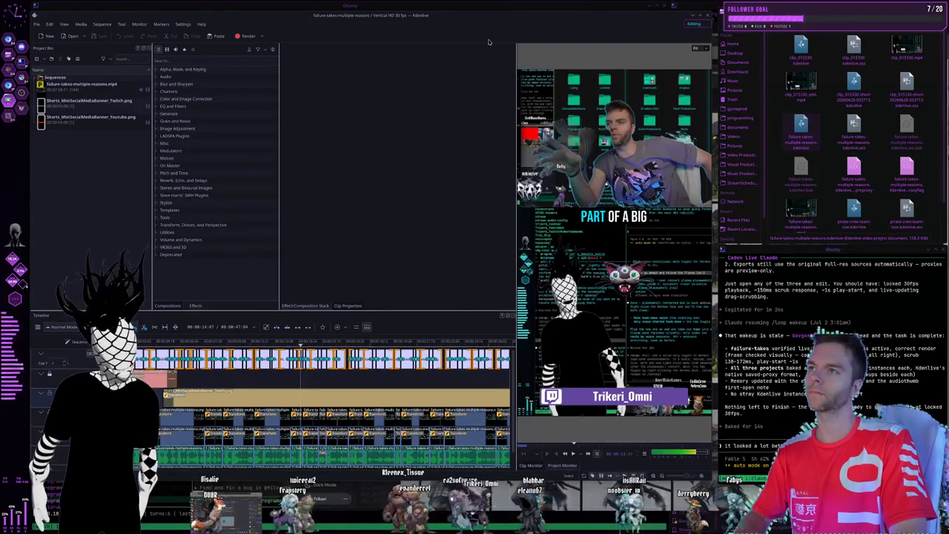
Capture a region screenshot of the Kdenlive preview monitor and return to the Midjourney workspace
key(Print)
drag(485, 35, 732, 447)
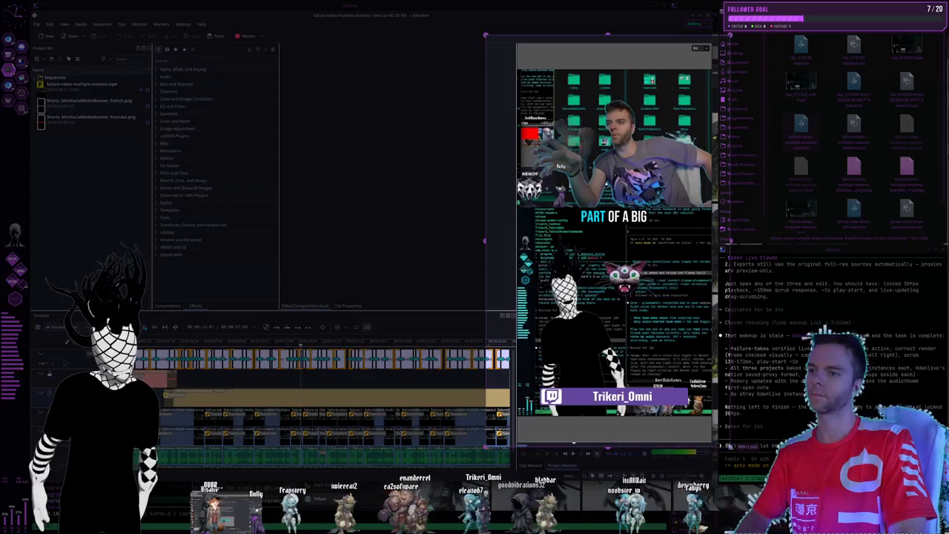
click(644, 459)
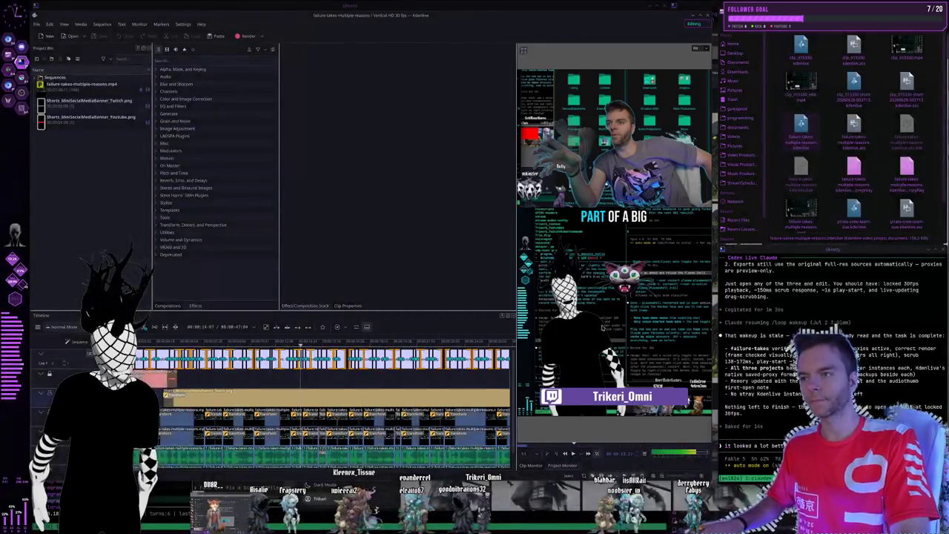
key(super+2)
text(er pretty pixelated, t)
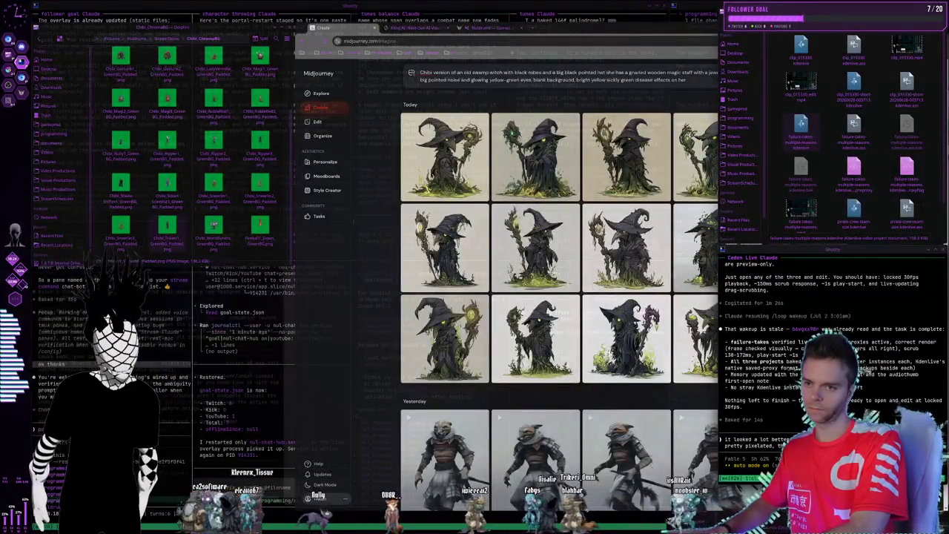
Send Claude the pixelation feedback with the screenshot, then bring the terminal grid forward
text(look this bad,)
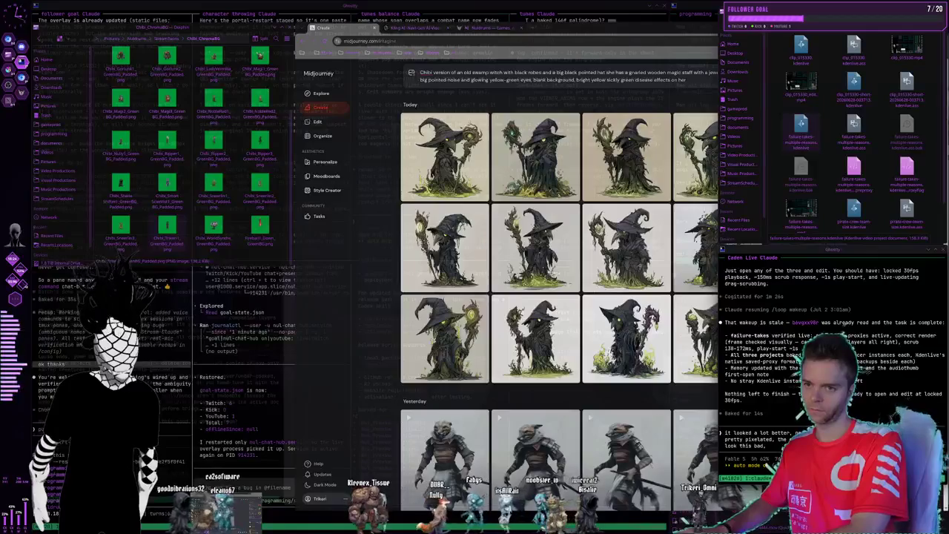
text( and i)
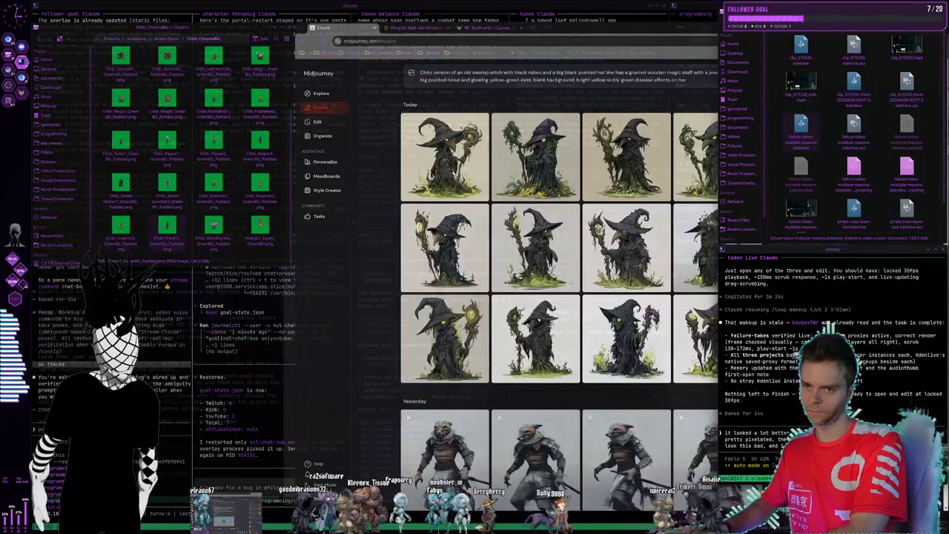
text(don't mind either but)
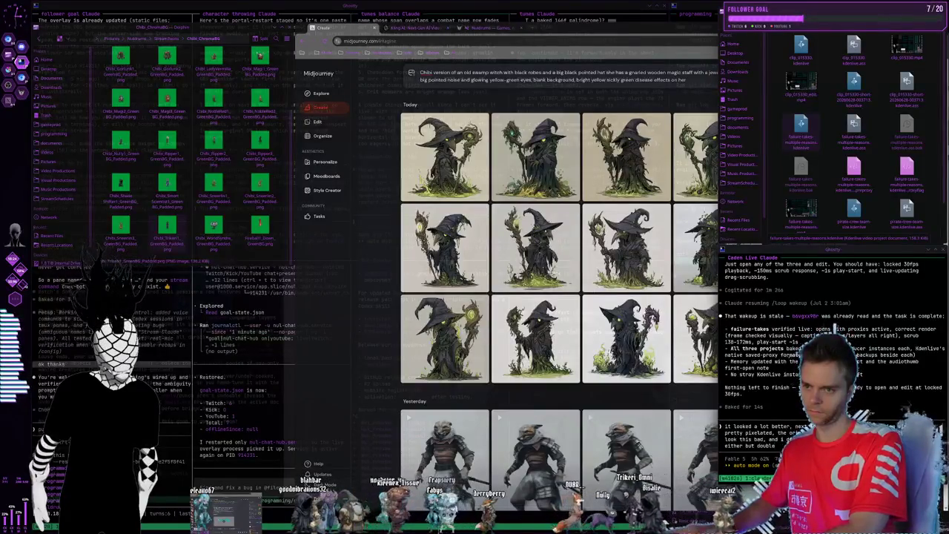
key(Return)
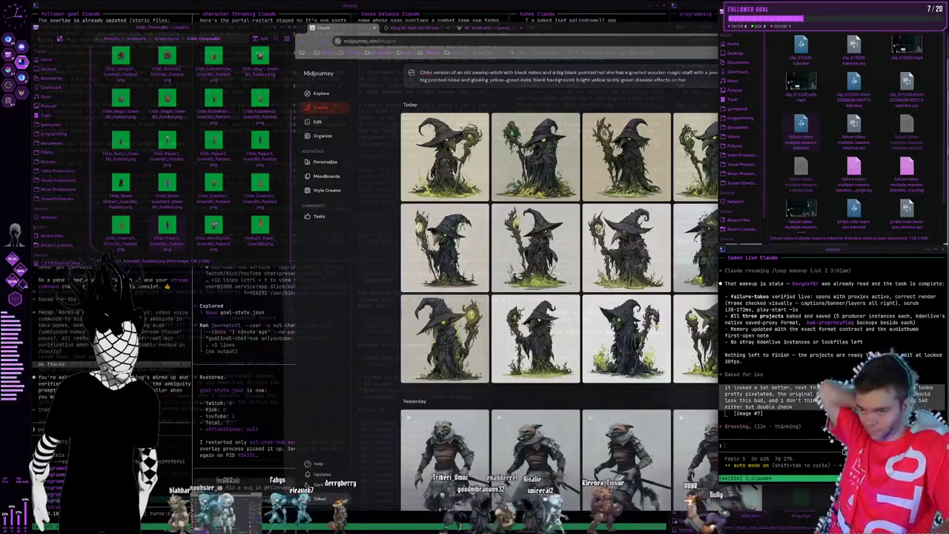
key(alt+Tab)
key(alt+Tab)
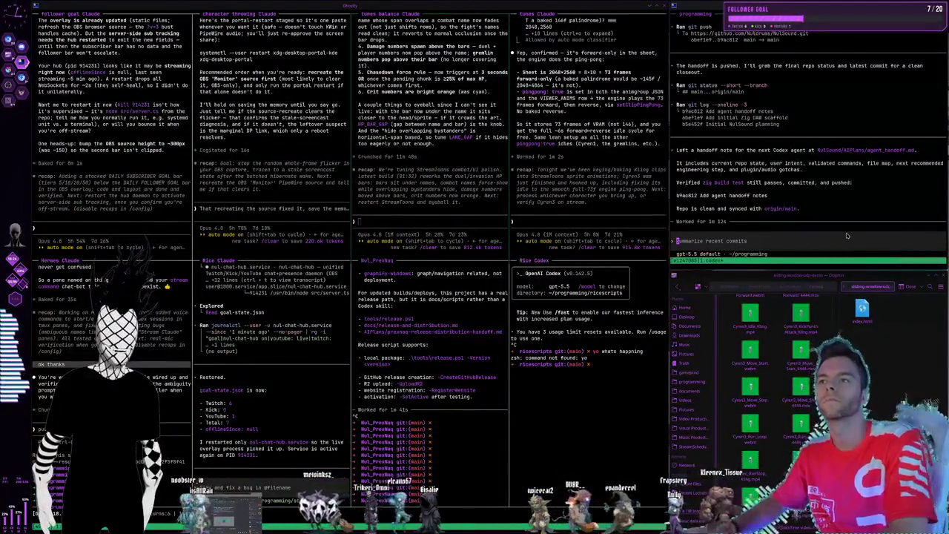
Restart Codex in NulSound with omx --madmax, accepting the update and directory-trust prompts
key(ctrl+c)
key(ctrl+c)
text(cd NulSound)
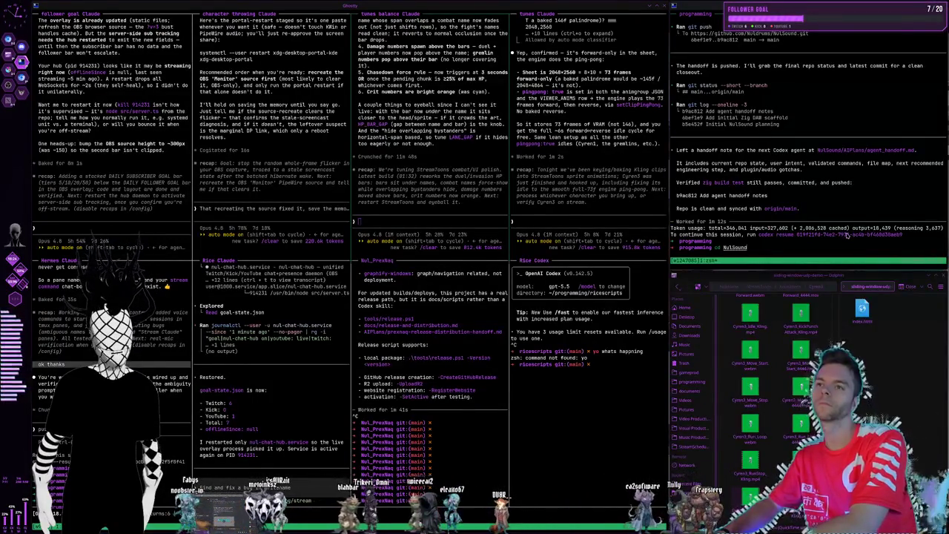
key(Return)
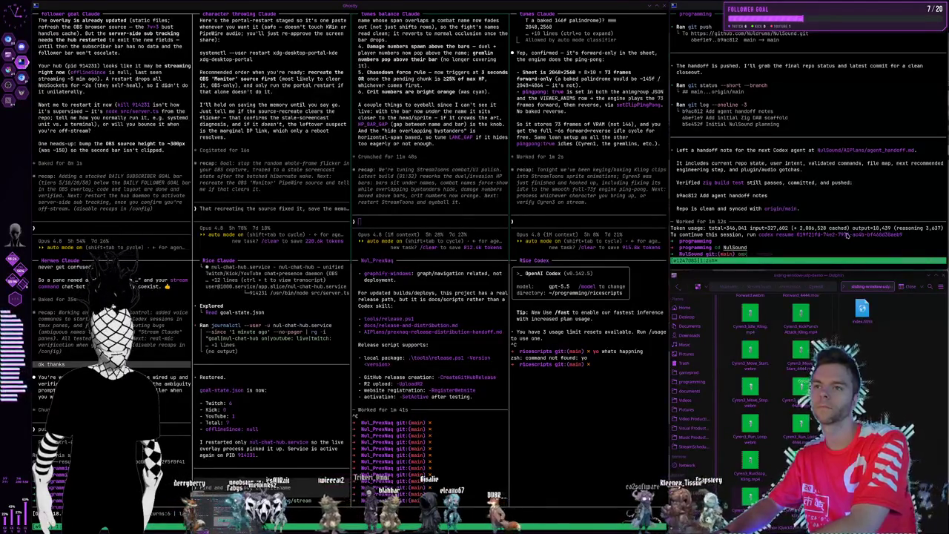
text(--madmax)
key(Return)
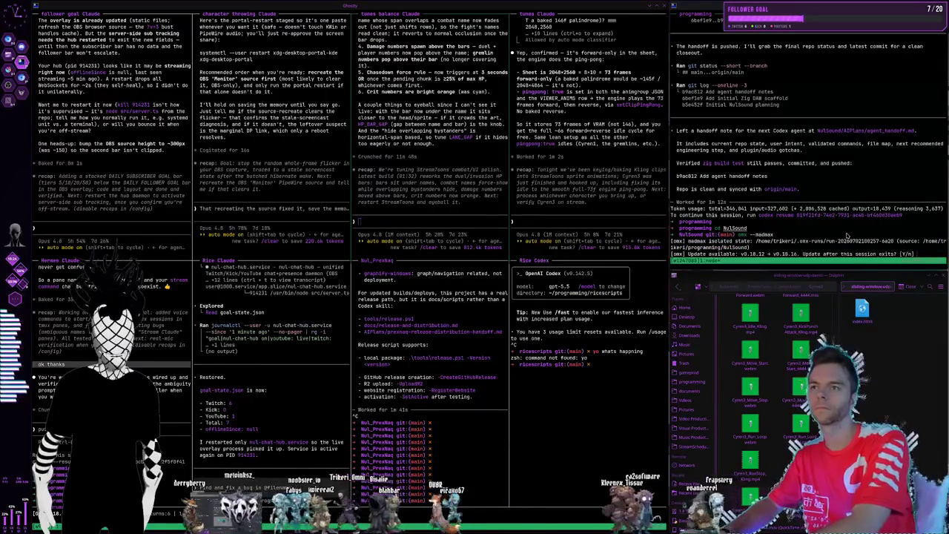
text(Y)
key(Return)
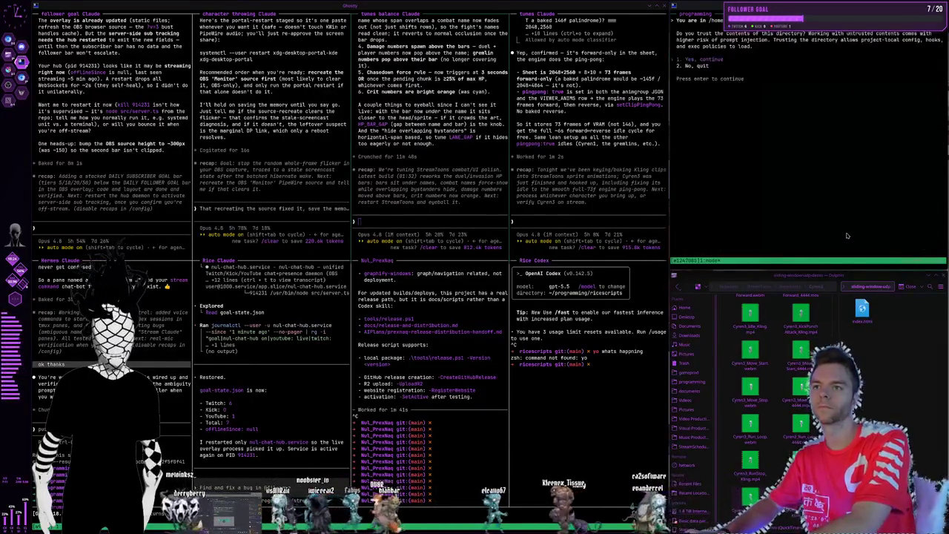
key(Return)
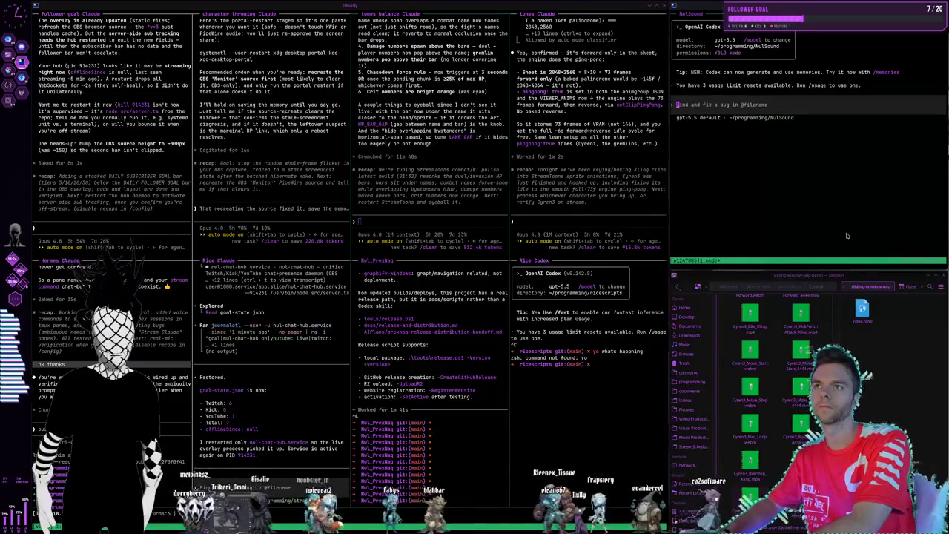
Ask Codex to read the handoff docs and keep building the Zig DAW copying Ableton Live's layout and workflow
text(hey look for the docs talking about where we l)
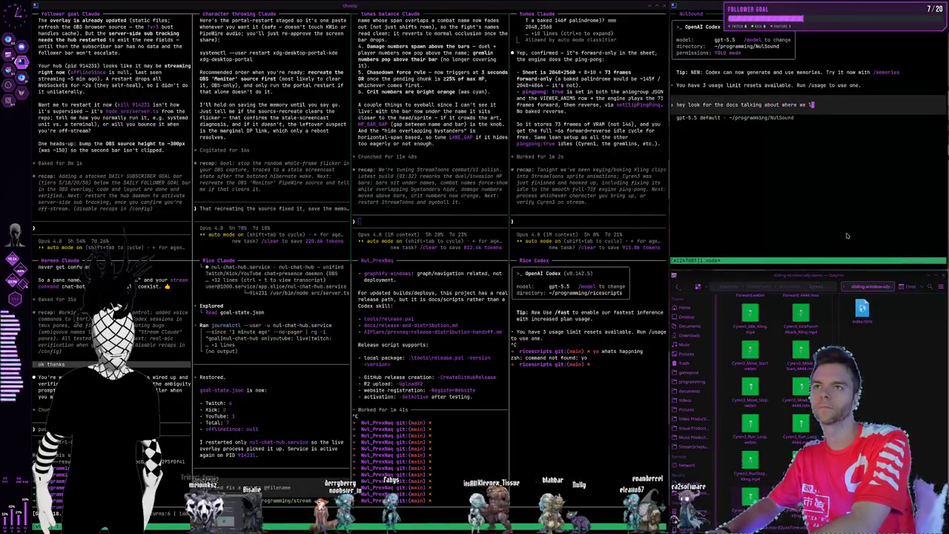
text(eft off on getting this zig based lin)
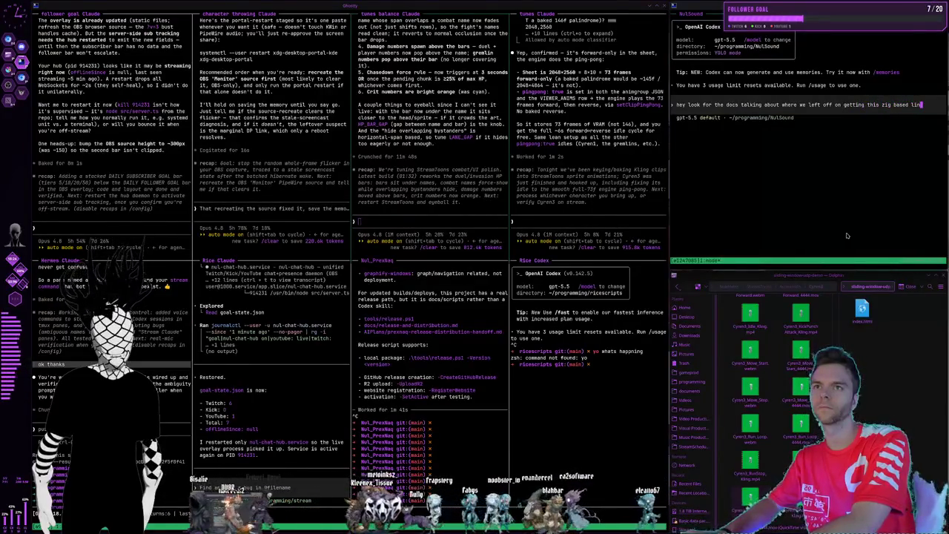
text(ux ai native audio)
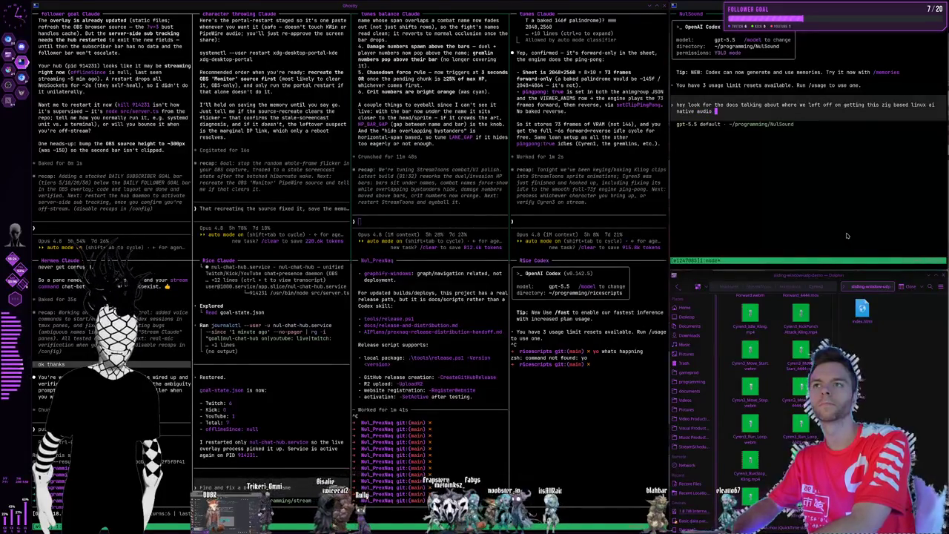
text(daw build that c)
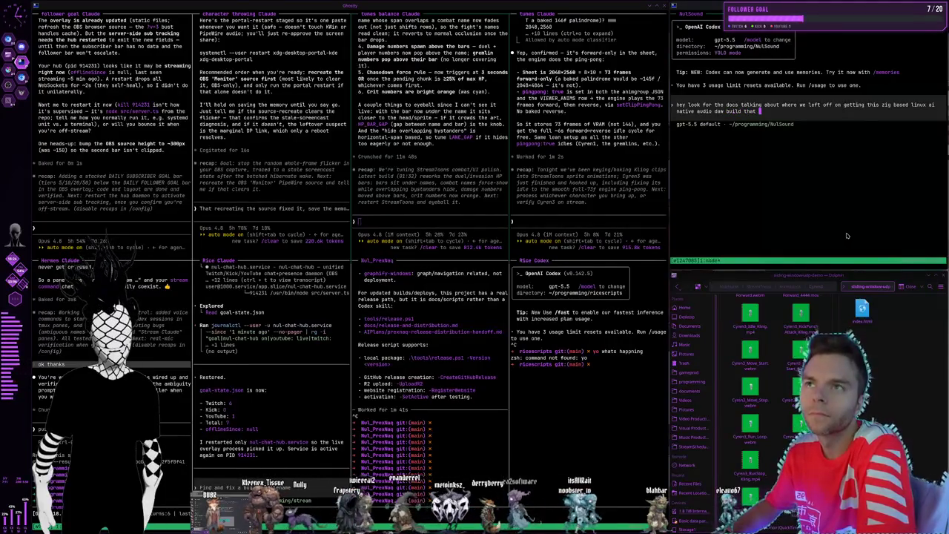
text(opies the same layout an)
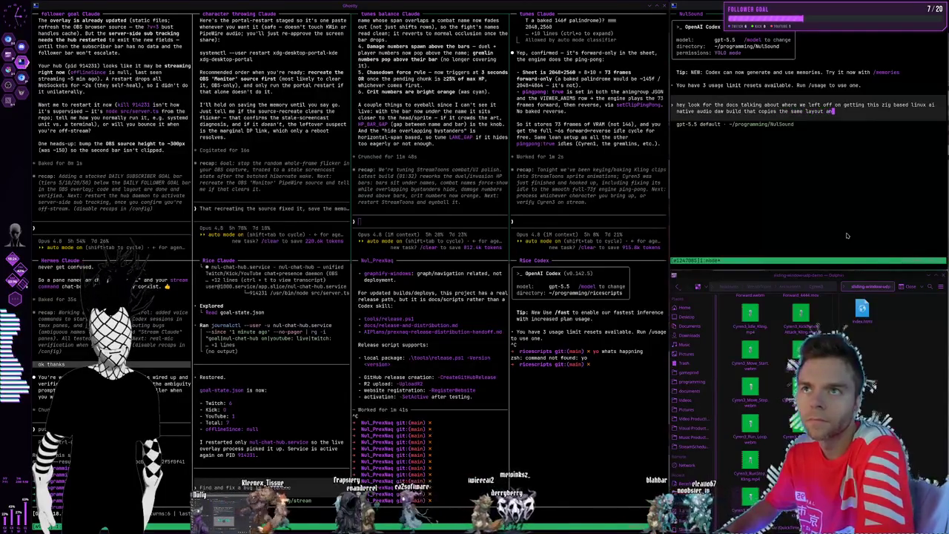
text(d workflow a)
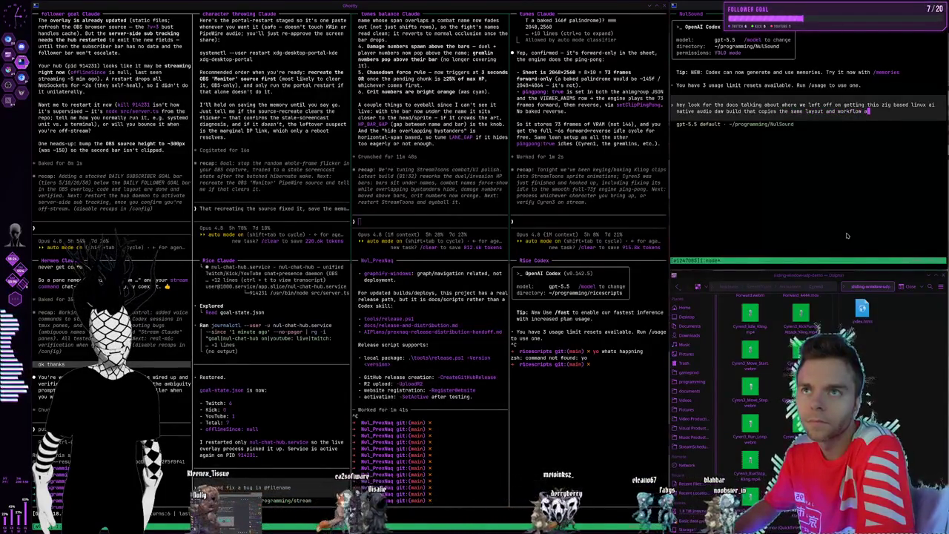
text(s ableton live, read )
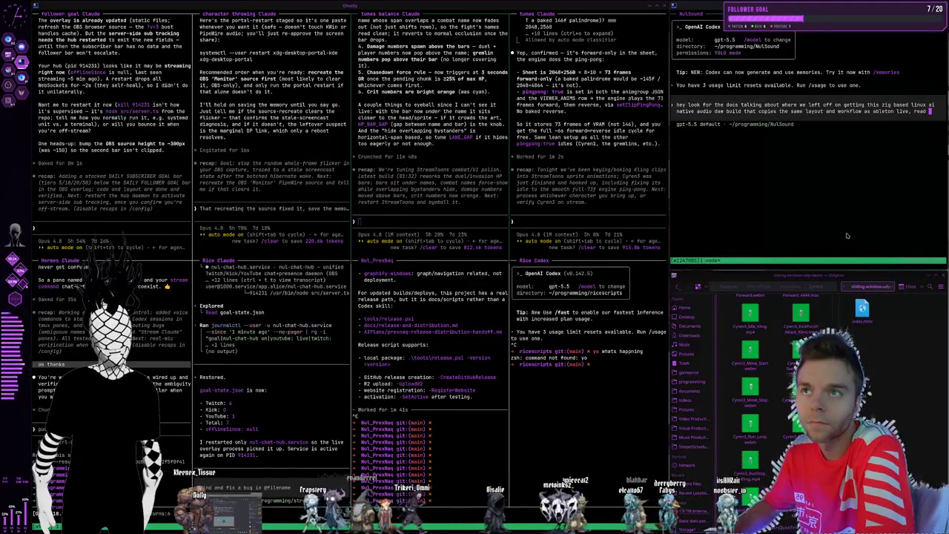
text(it then continue building it out)
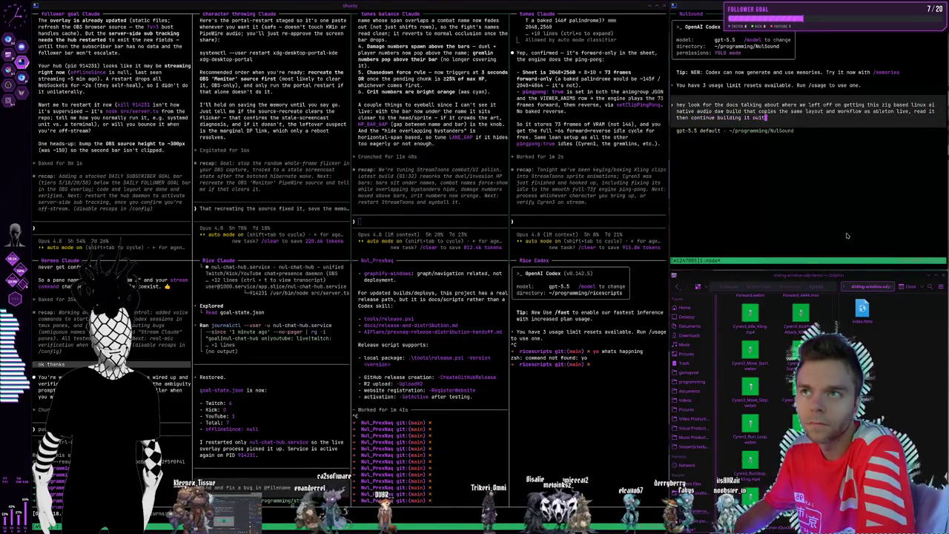
key(Return)
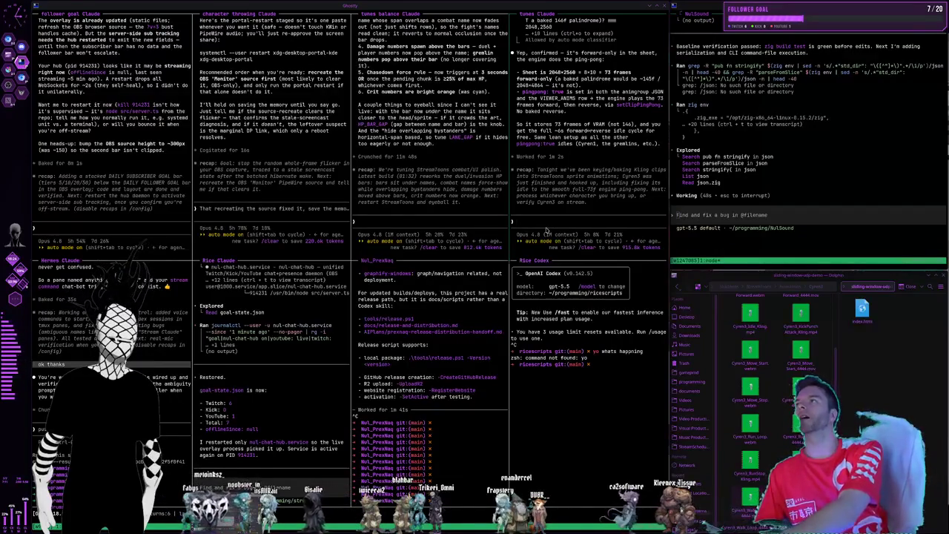
Switch to workspace 2 with the Midjourney gallery while Codex runs its build checks
key(super+2)
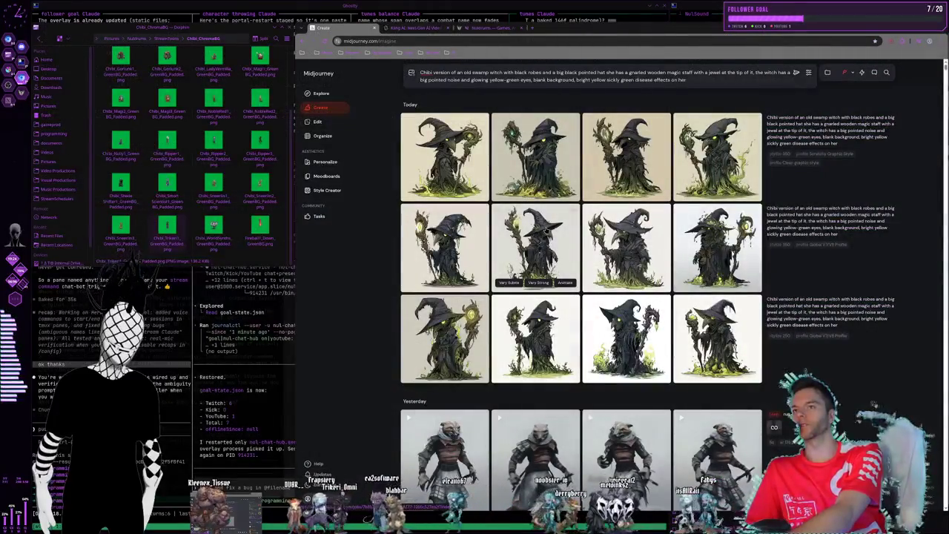
Go back from the Midjourney browser to the tiled terminal workspace with super+s
key(super+s)
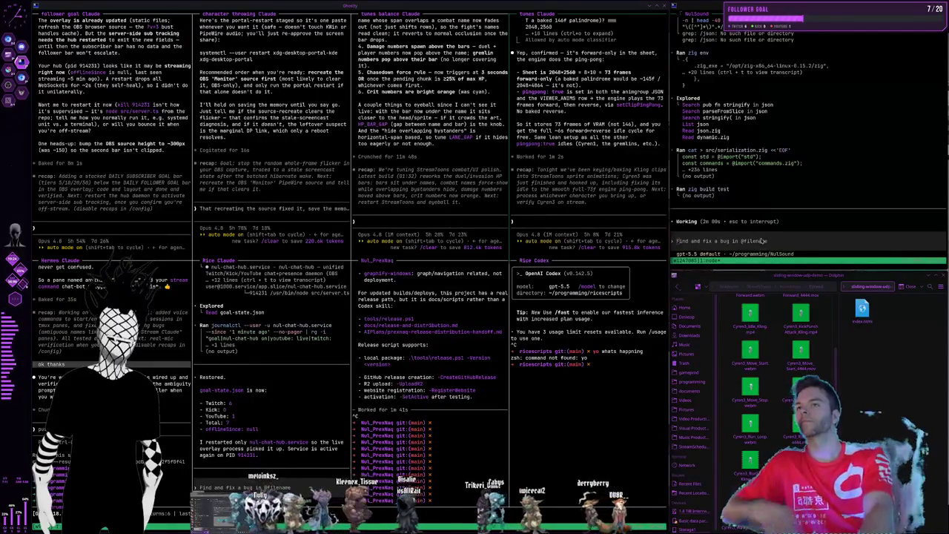
Queue a Codex follow-up requesting profiling tools and AI-usable CLI commands for end-to-end debugging and performance improvement
text(ma)
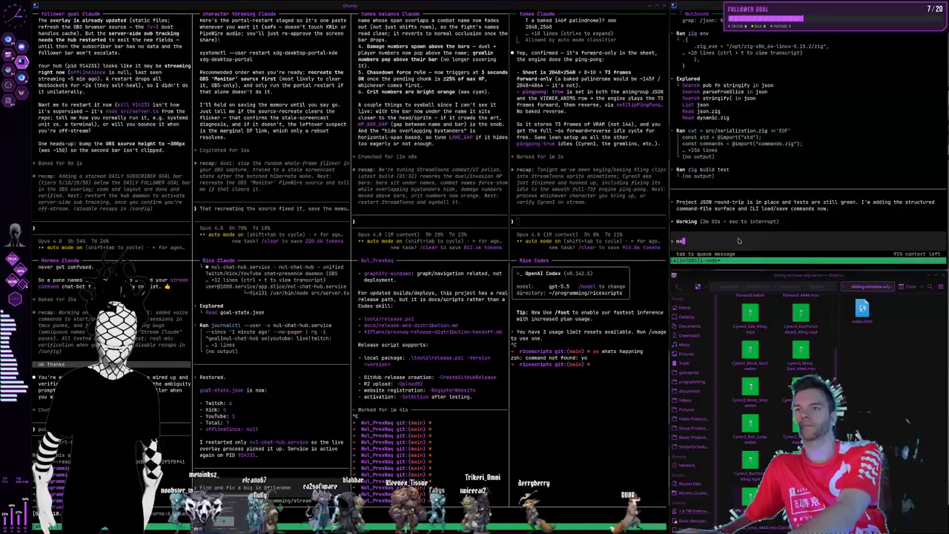
text(ke sure you build p)
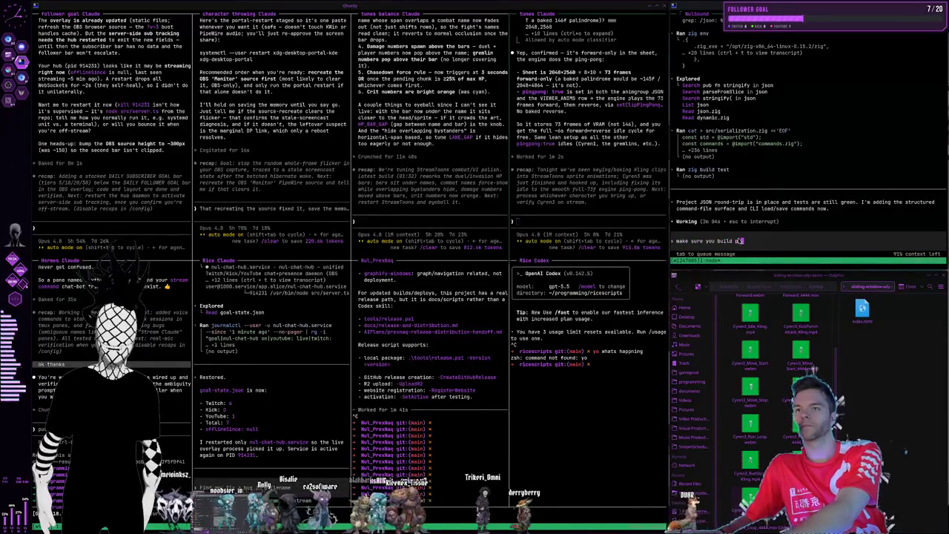
text(r it and all cli commands an ai would need to do end)
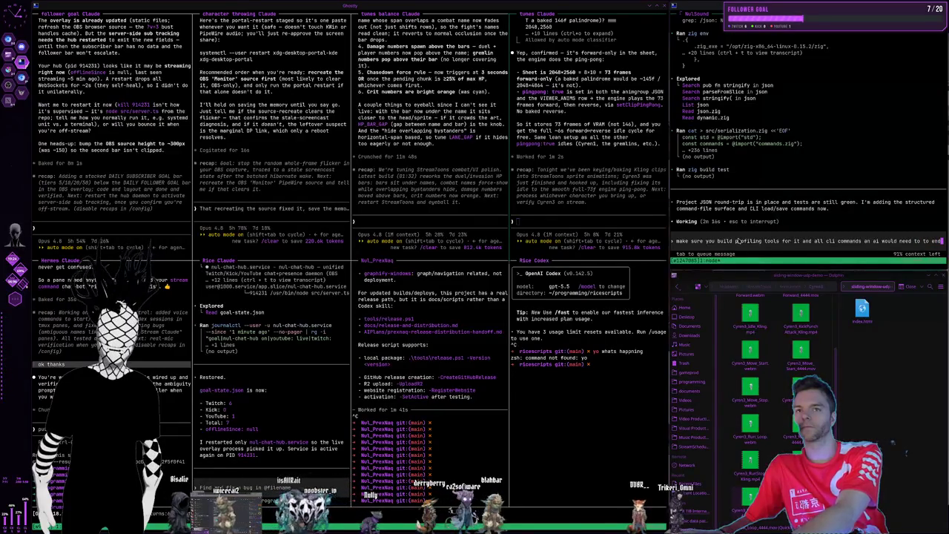
text(  to e)
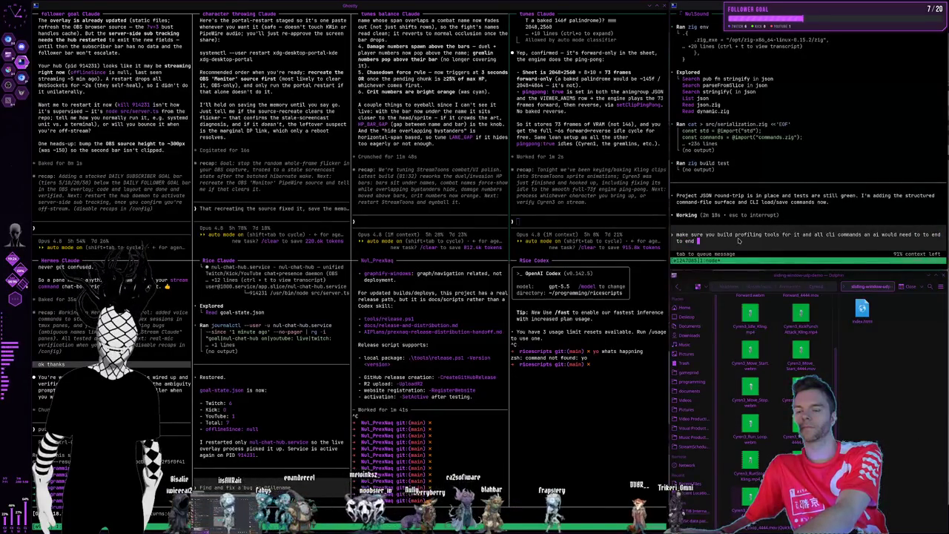
text( ging and perfo)
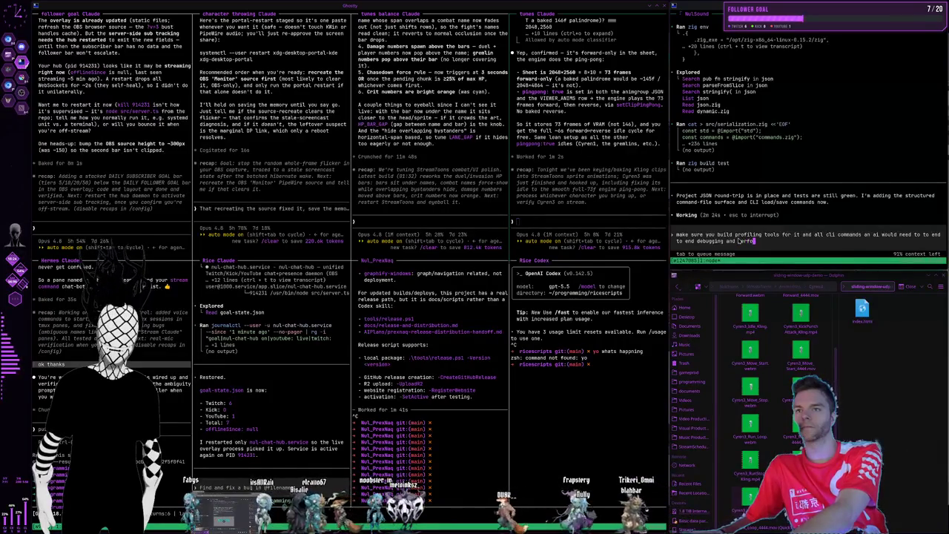
text(rmance profiling and im)
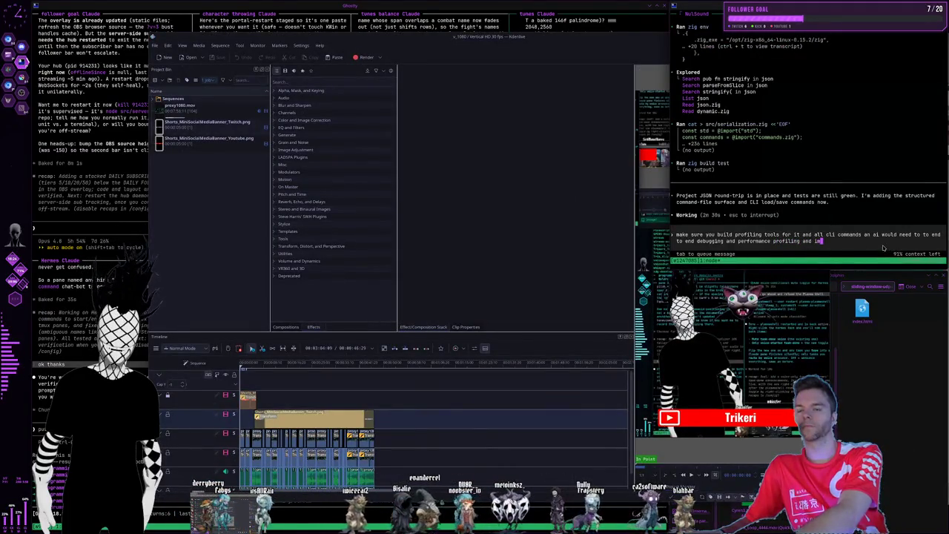
text(provement)
key(Tab)
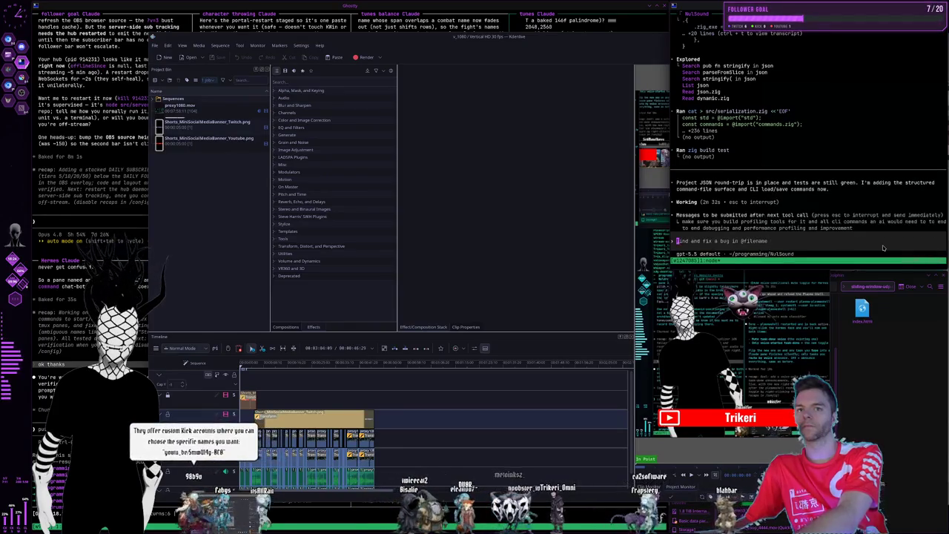
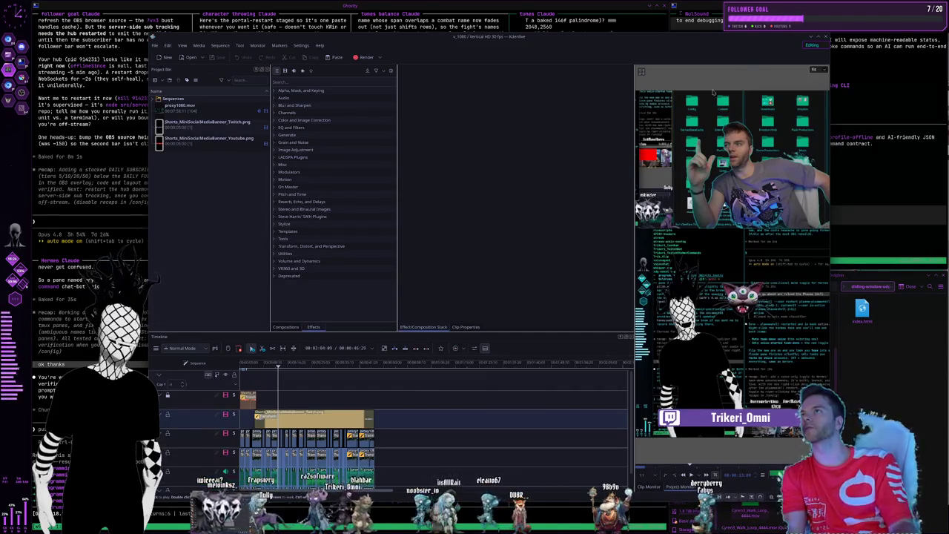
Nudge the Kdenlive window aside and switch desktops through to the Krita workspace
drag(665, 41, 654, 29)
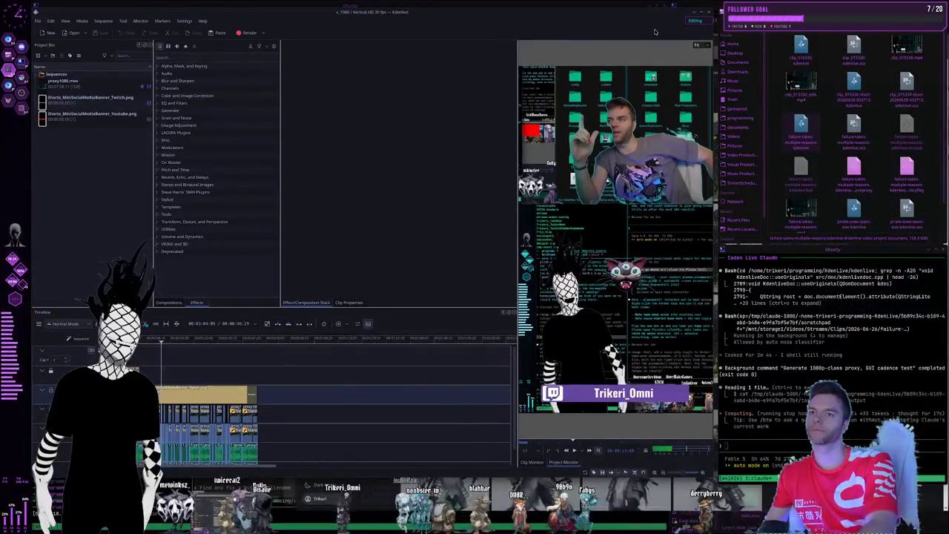
key(super+2)
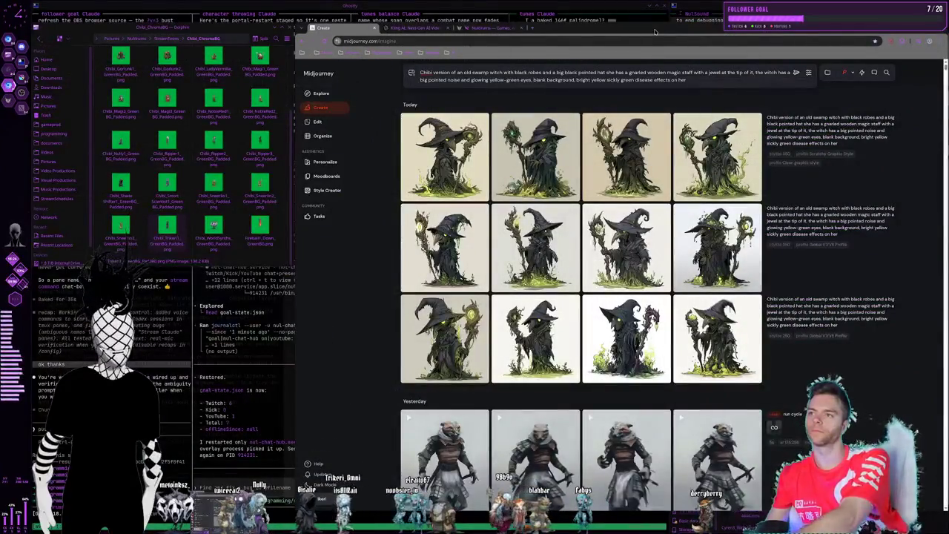
key(super+3)
key(super+4)
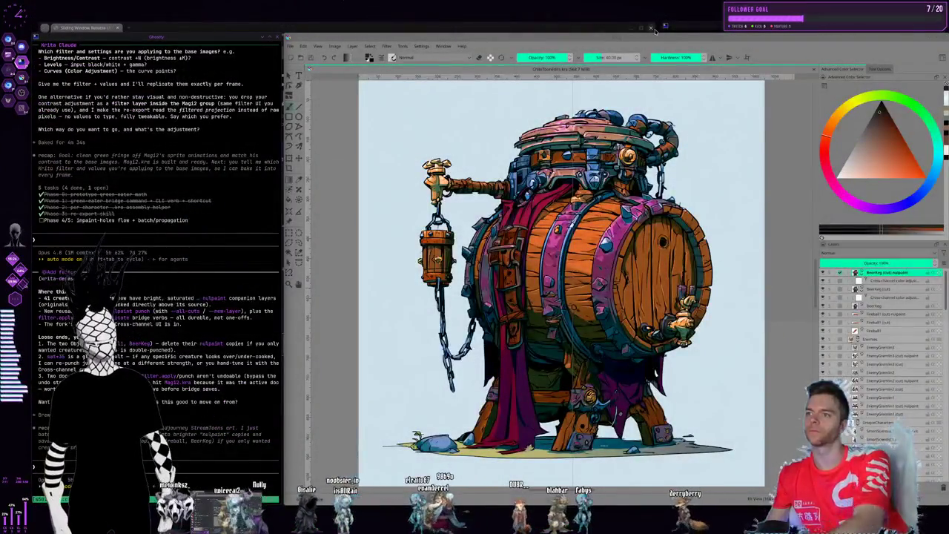
click(888, 281)
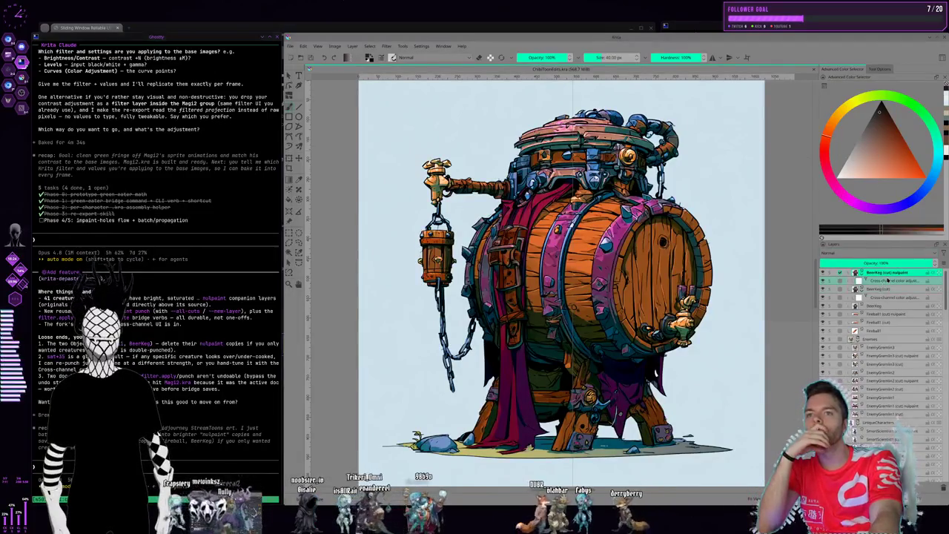
click(888, 280)
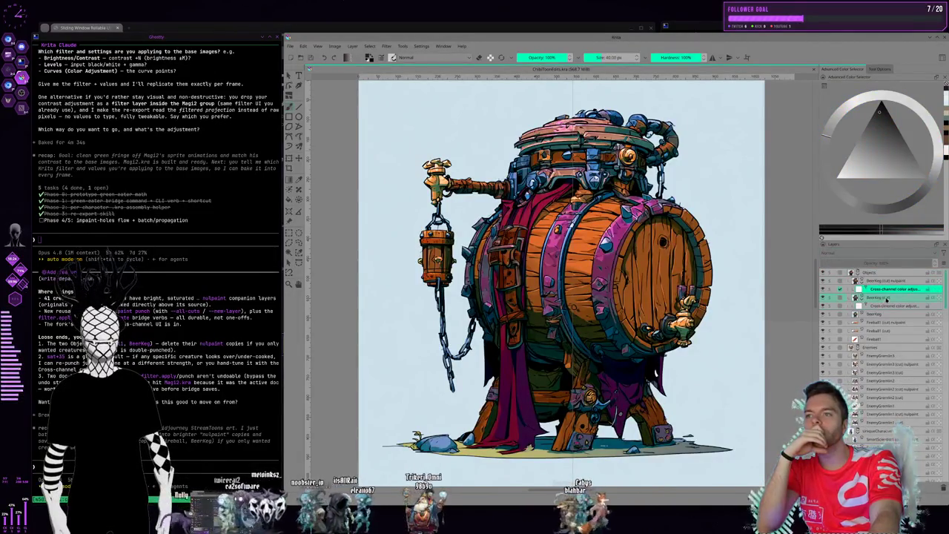
click(899, 282)
click(893, 289)
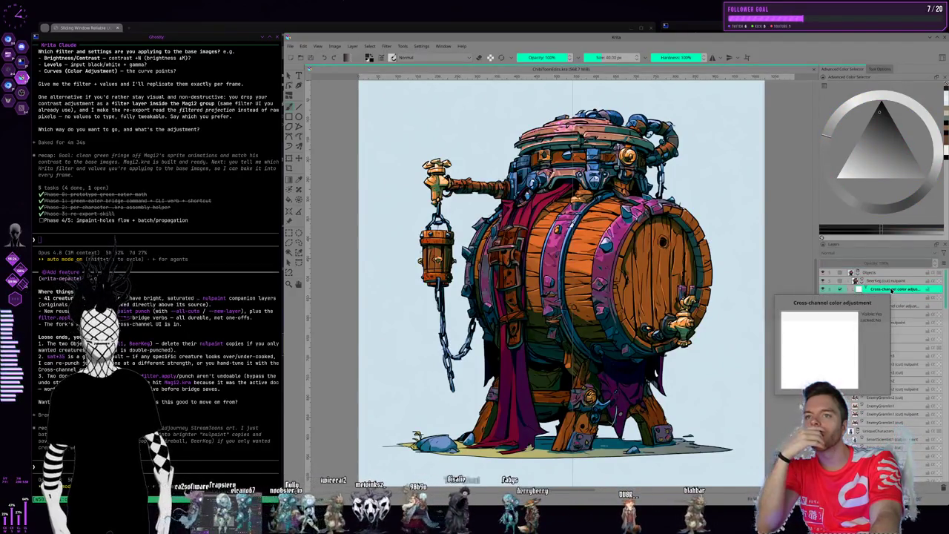
double_click(893, 290)
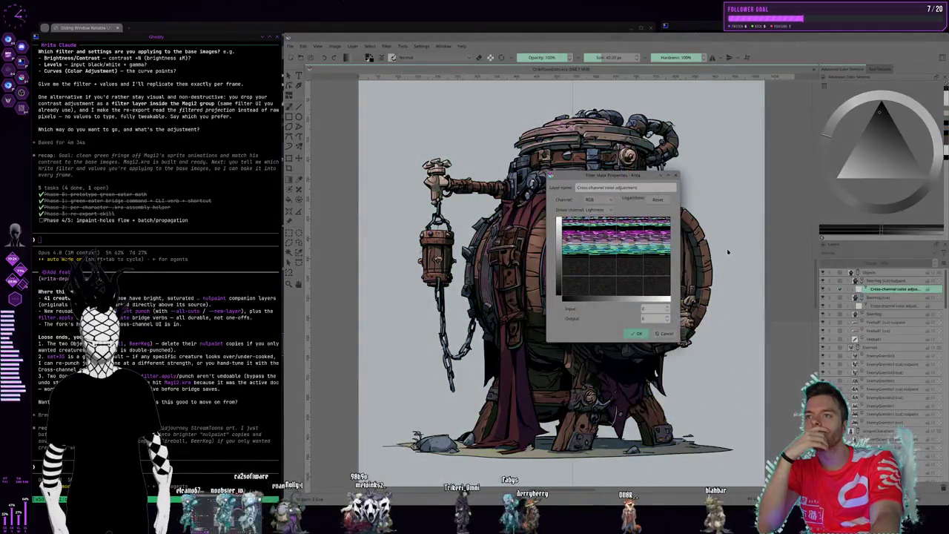
click(676, 175)
right_click(860, 289)
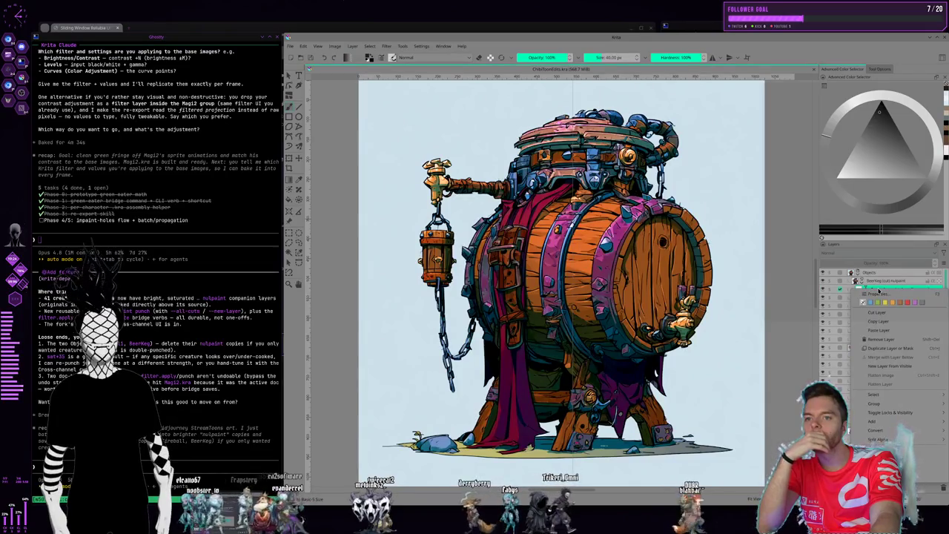
click(866, 280)
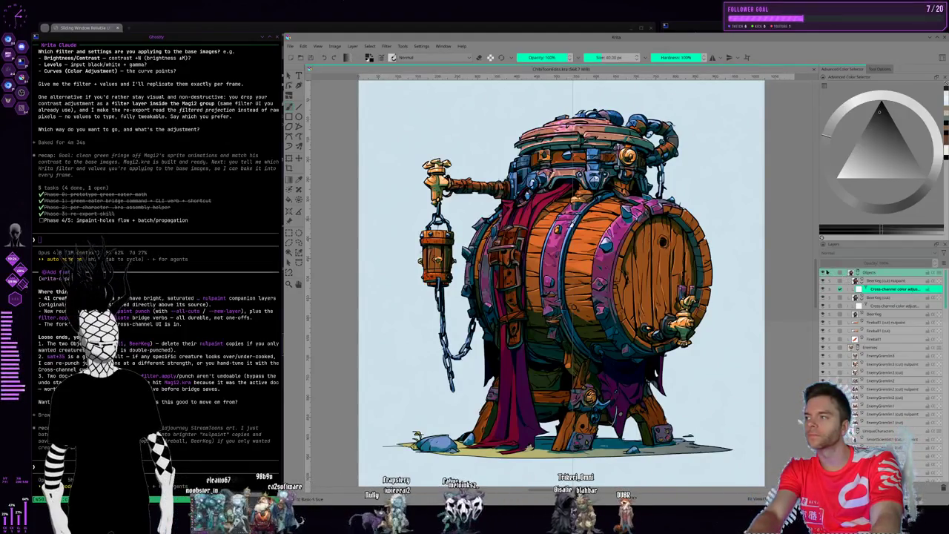
double_click(890, 288)
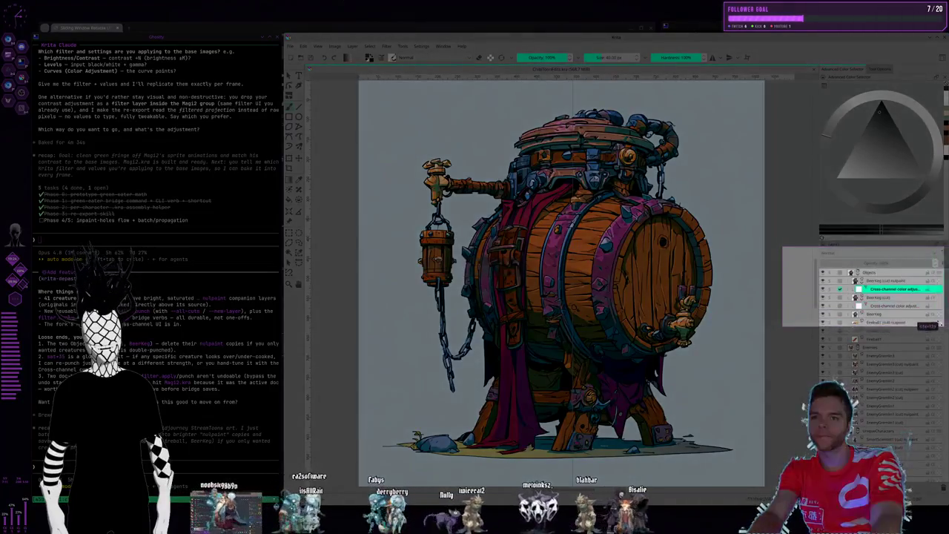
Capture and copy the Layers panel region, then send the question with the screenshot
drag(942, 324, 932, 317)
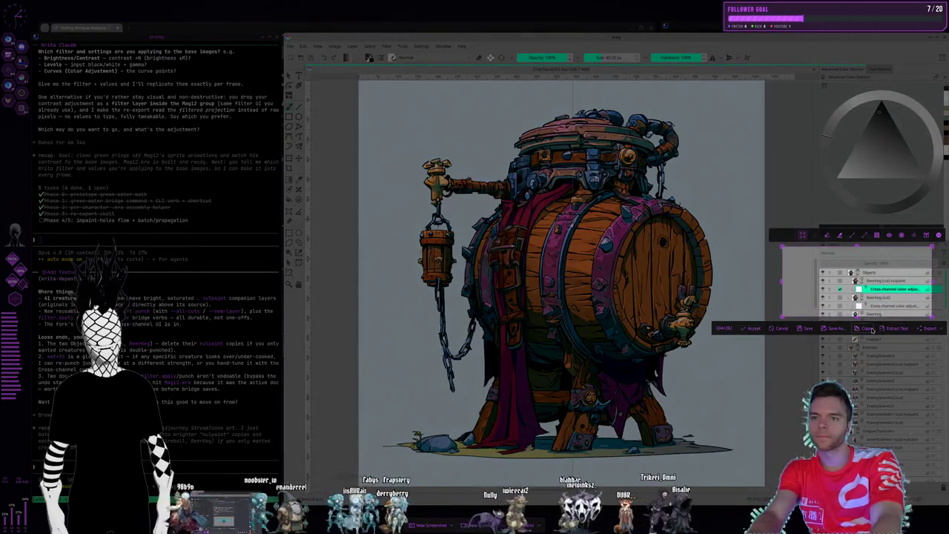
click(872, 329)
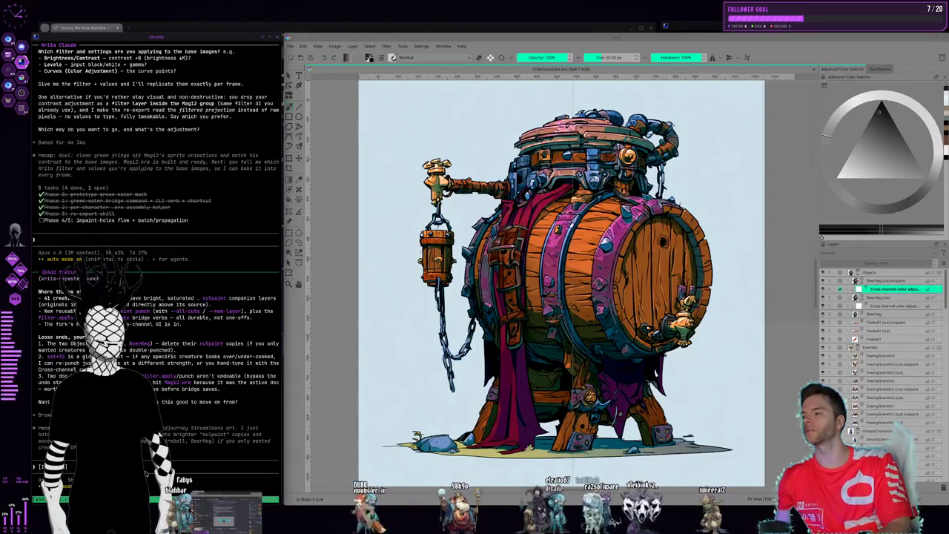
key(Return)
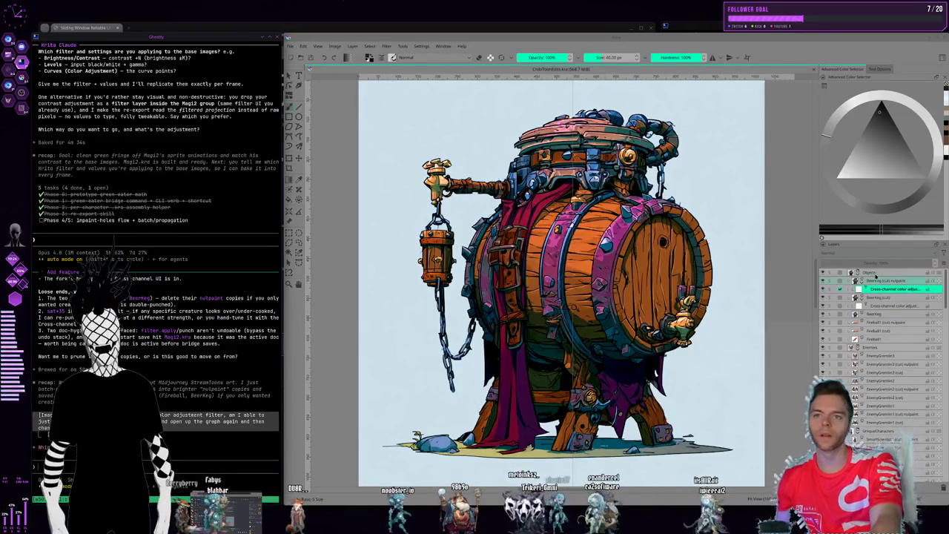
Compare the barrel's colour-adjust mask on/off, leave it on, select EnemyGremlin, then Alt+Tab to Kdenlive
click(823, 291)
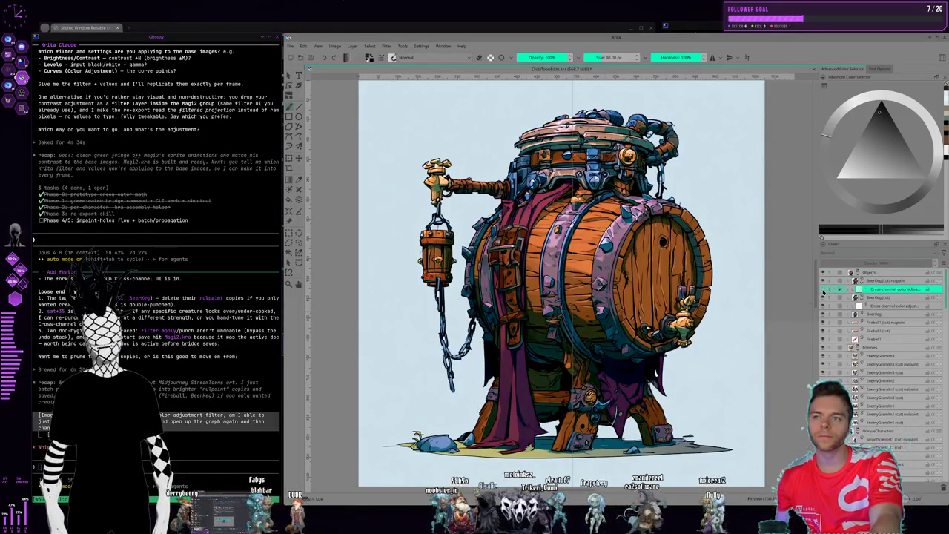
click(823, 291)
click(823, 291)
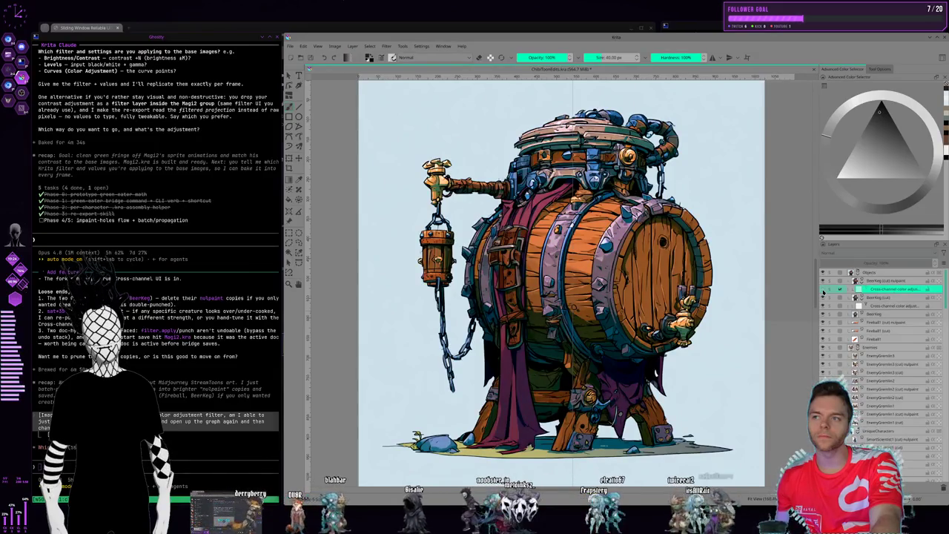
click(823, 291)
click(823, 291)
click(823, 291)
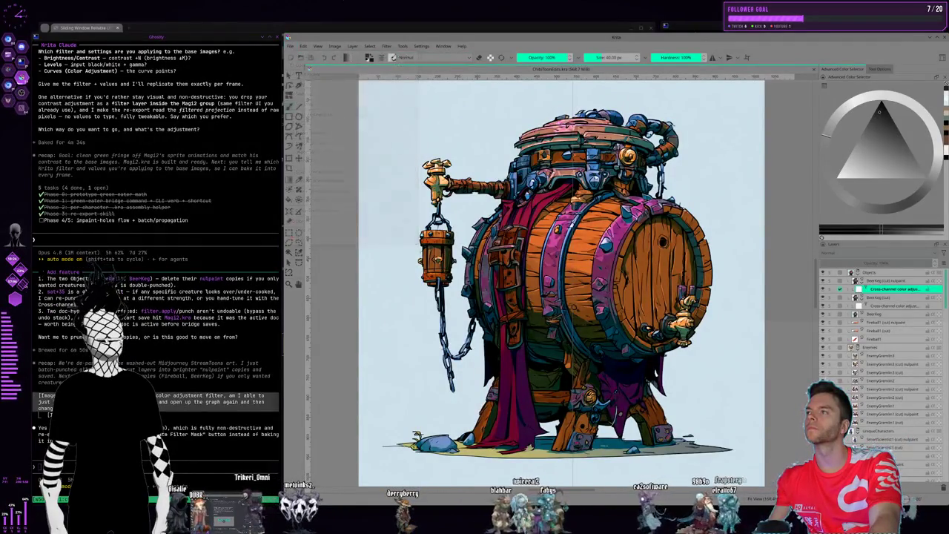
click(888, 364)
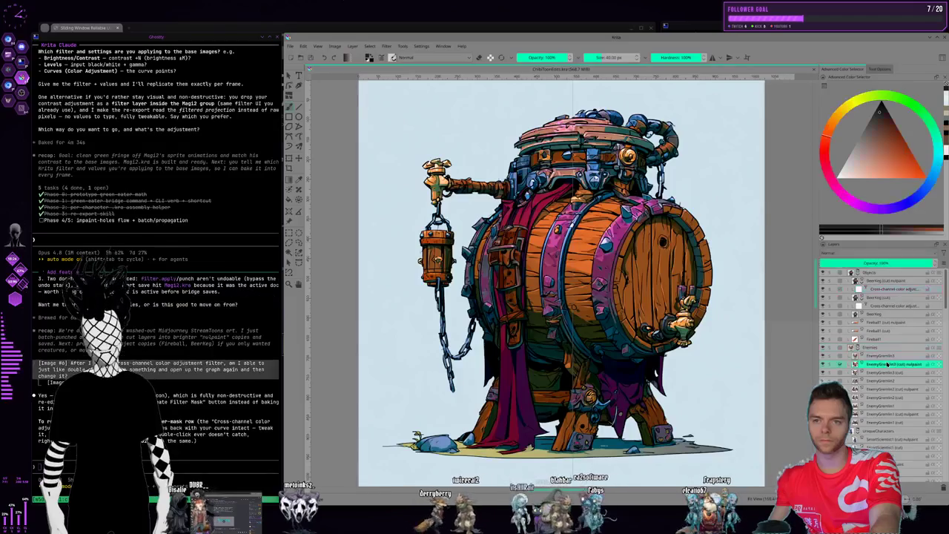
key(alt+Tab)
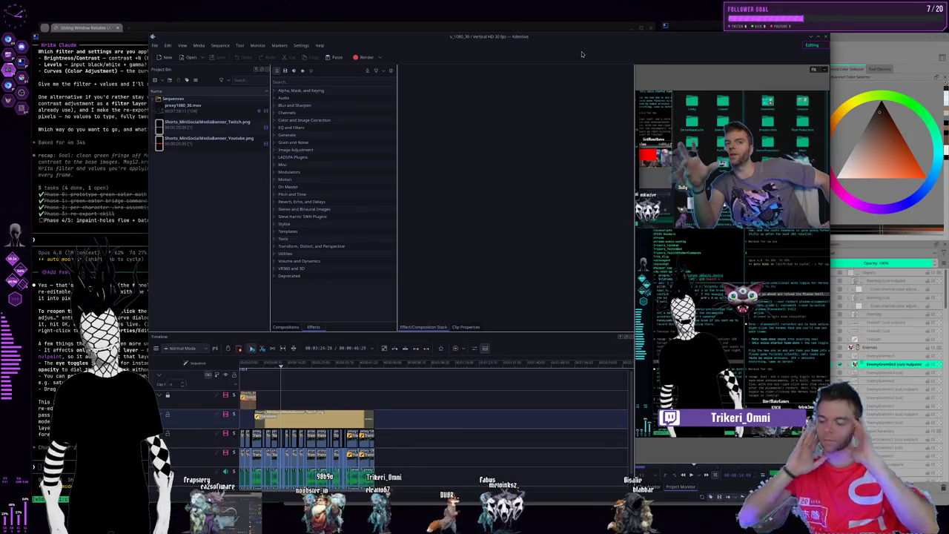
Switch desktops with Ctrl+F2, Ctrl+F3 and Ctrl+F4 from Kdenlive to the Krita workspace
key(ctrl+F2)
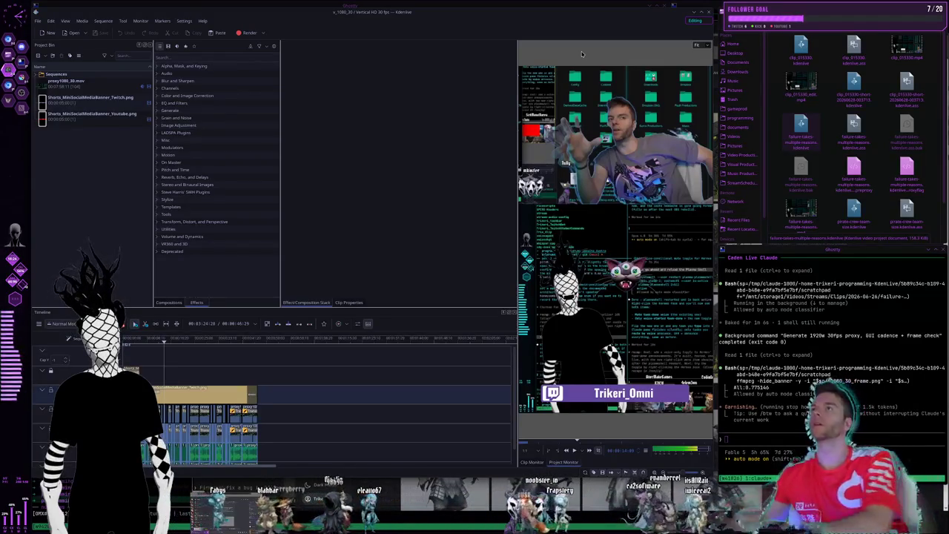
key(ctrl+F2)
key(ctrl+F3)
key(ctrl+F4)
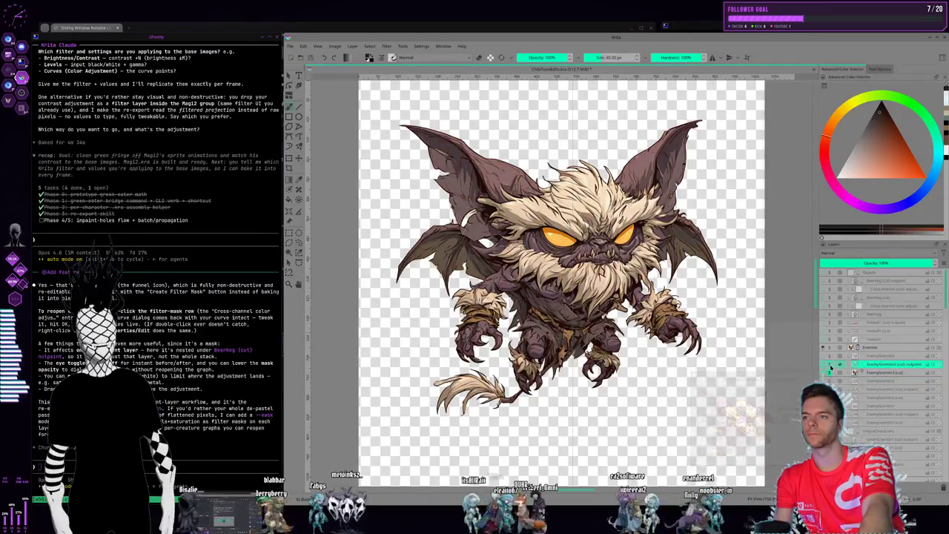
Compare the yellow-eyed gremlin with its colour adjustment mask on and off
click(831, 365)
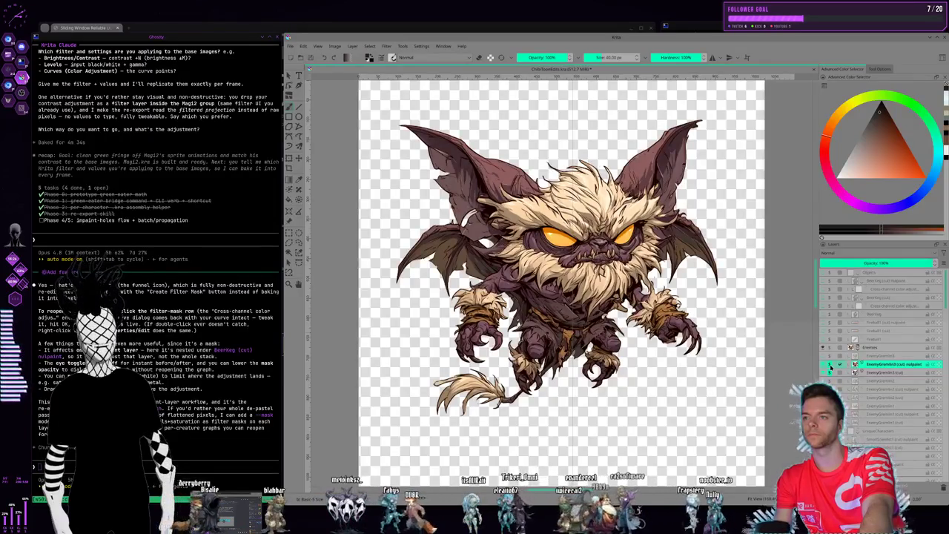
click(831, 365)
click(831, 365)
click(831, 364)
click(831, 365)
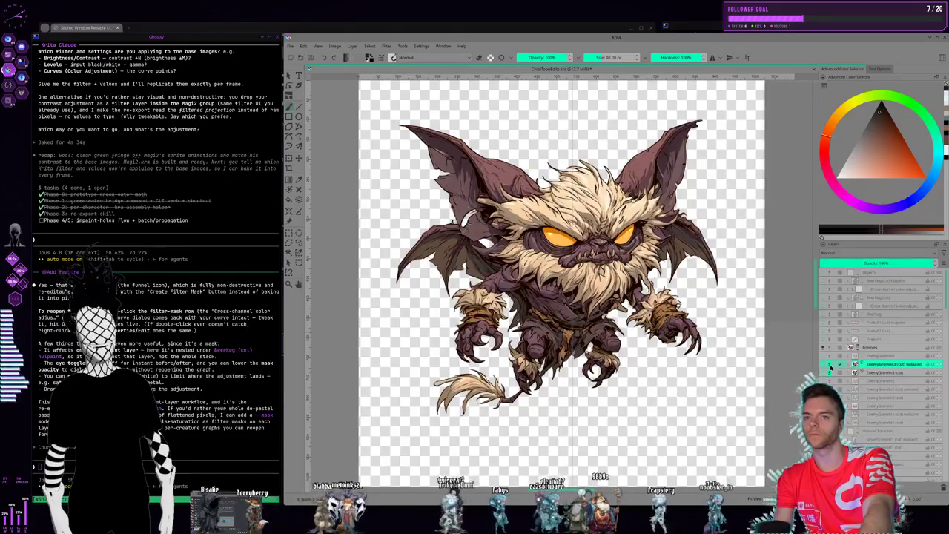
Cycle visibility through the gremlin layers and masks, then re-enable the Objects group with the barrel
click(830, 388)
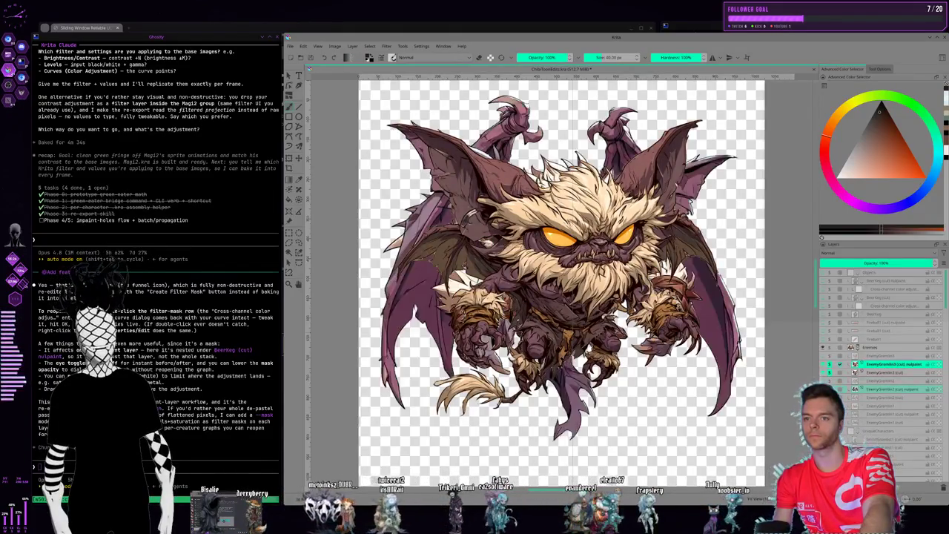
click(830, 373)
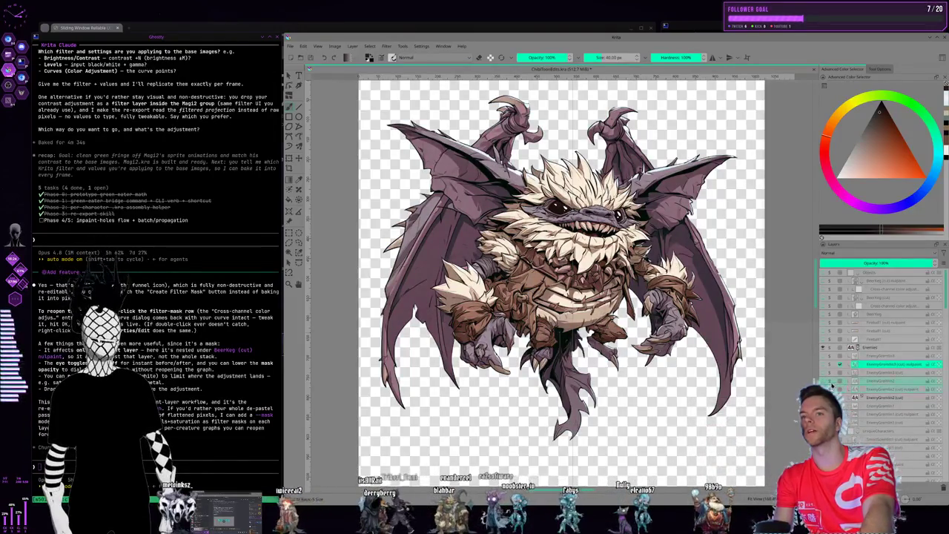
click(830, 365)
click(830, 366)
click(830, 366)
click(830, 367)
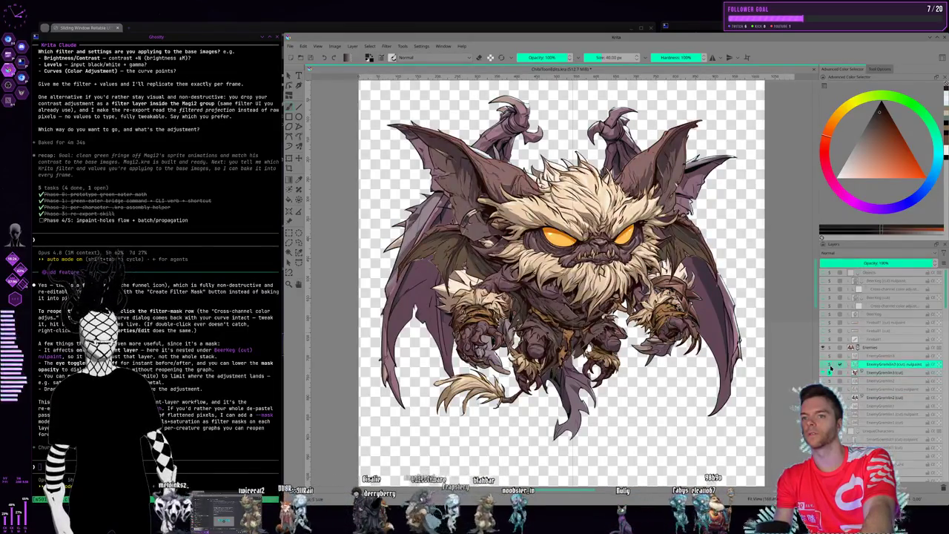
click(830, 367)
click(830, 366)
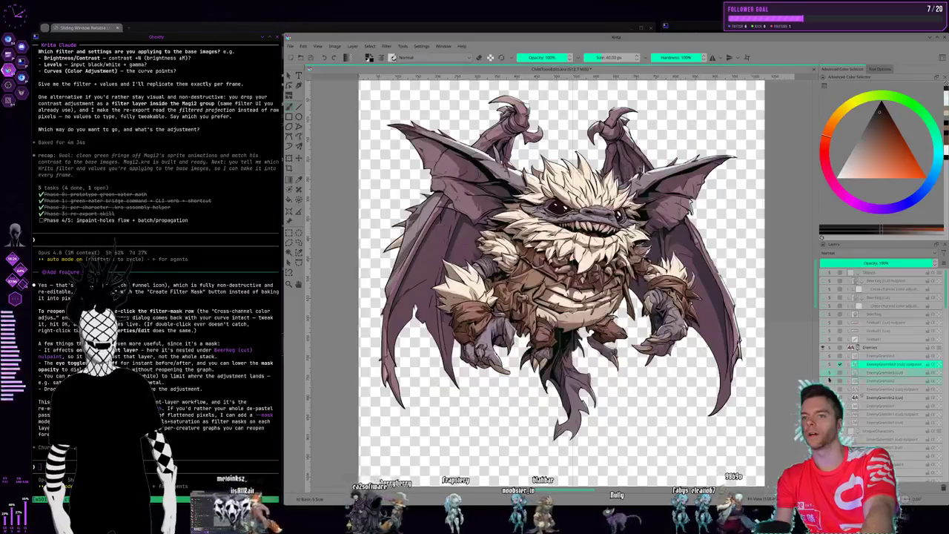
click(830, 272)
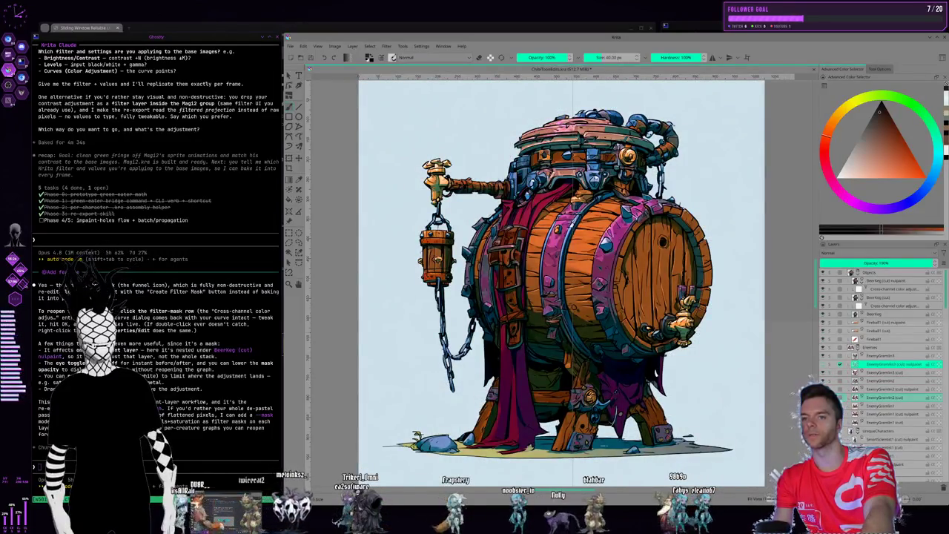